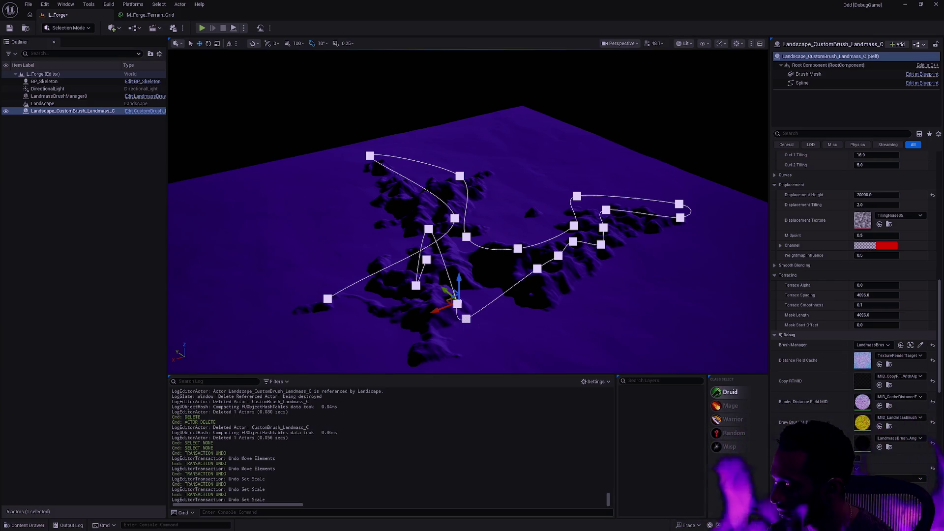
- Select BP_Skeleton in the Outliner and delete it from the L_Forge level
left_click(689, 117)
left_click_drag(675, 186, 604, 98)
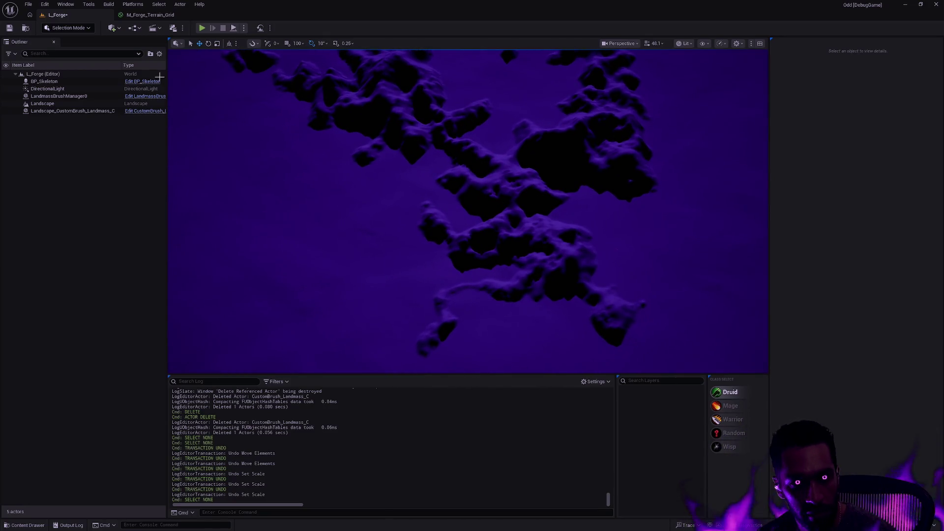
double_click(45, 82)
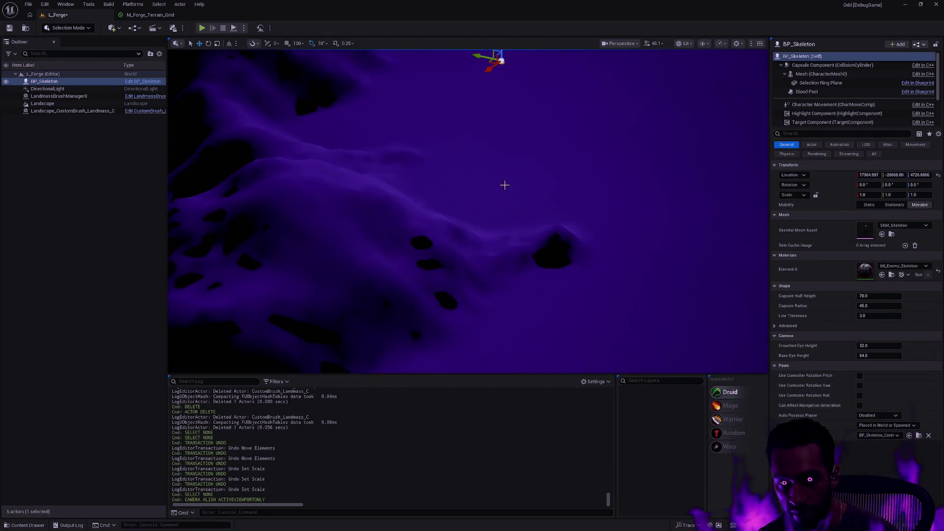
key("Delete")
- Search assets for 'player', cancel the search, and bring up the Quick Add actor list
key("ctrl+p")
type("player")
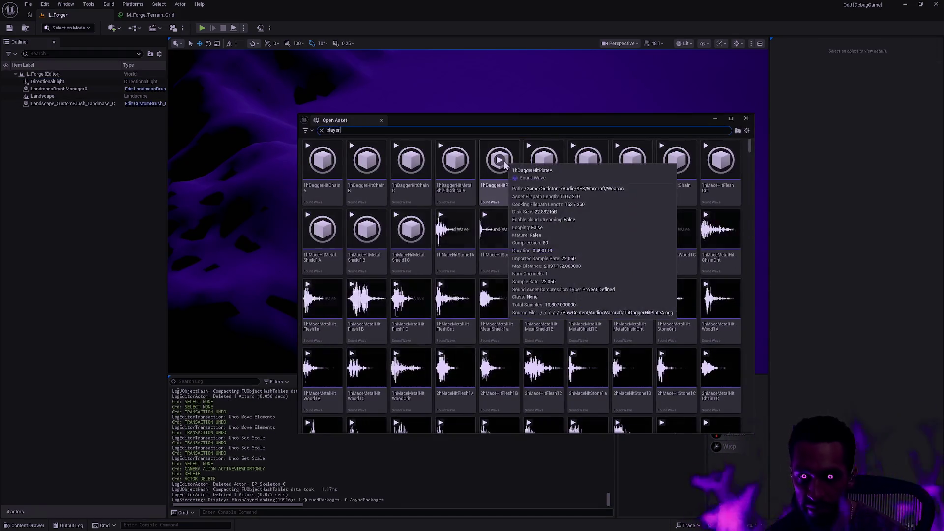
key("Escape")
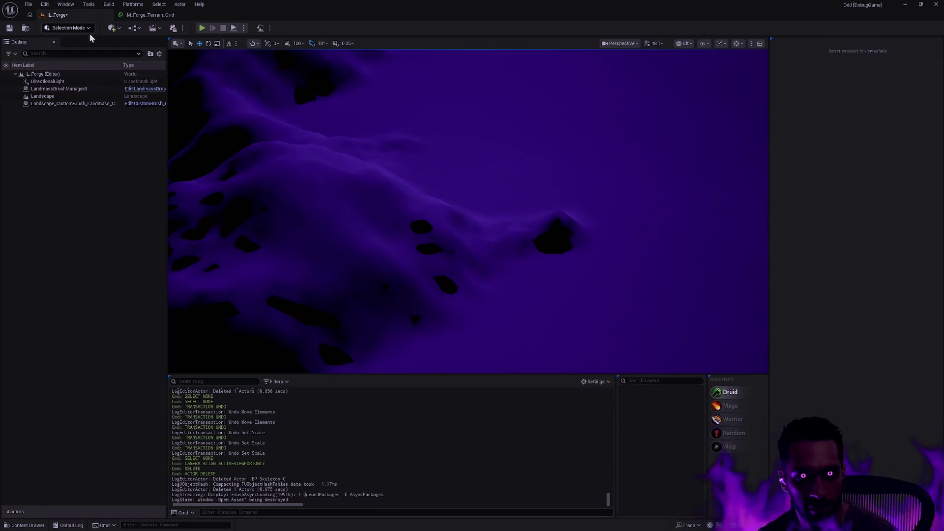
left_click(112, 29)
- Place a Player Start on the terrain and choose the Random class
type("player")
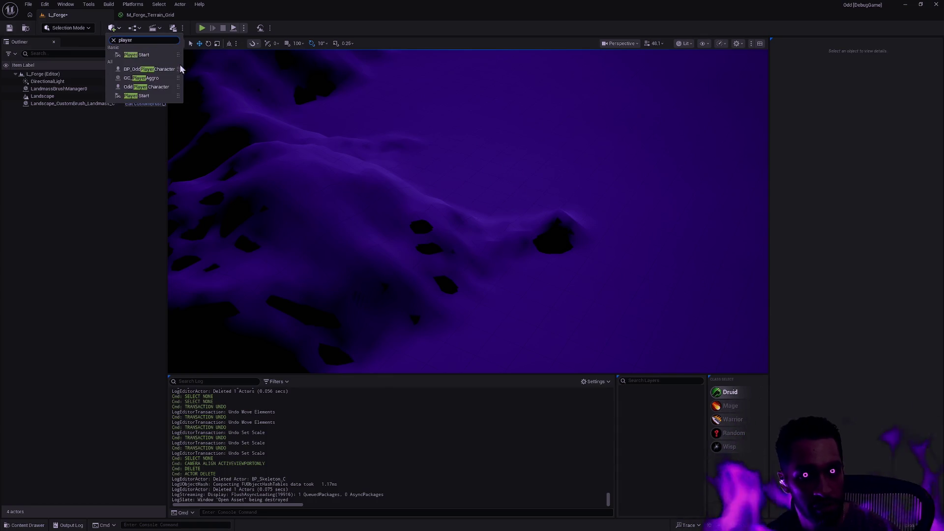
mouse_move(137, 55)
left_mouse_down()
mouse_move(295, 70)
mouse_move(482, 120)
mouse_move(479, 129)
left_mouse_up()
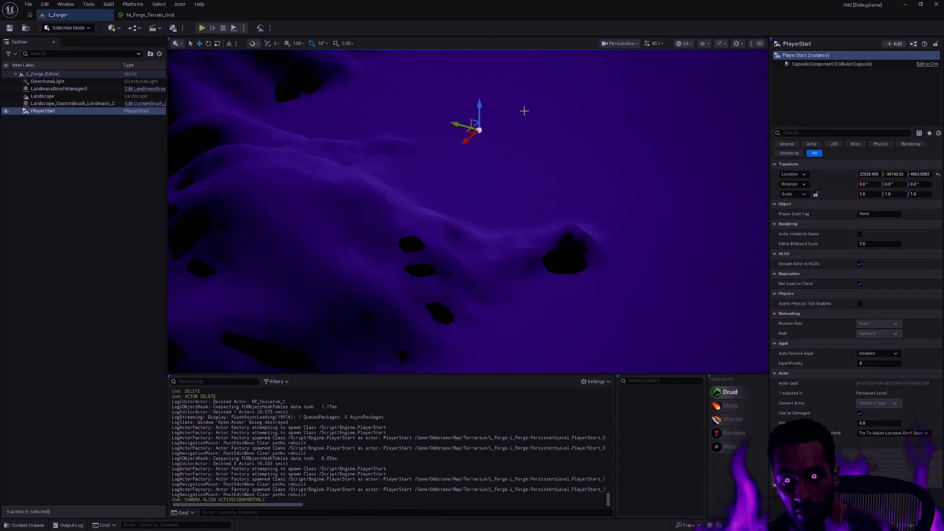
key("f")
key("f")
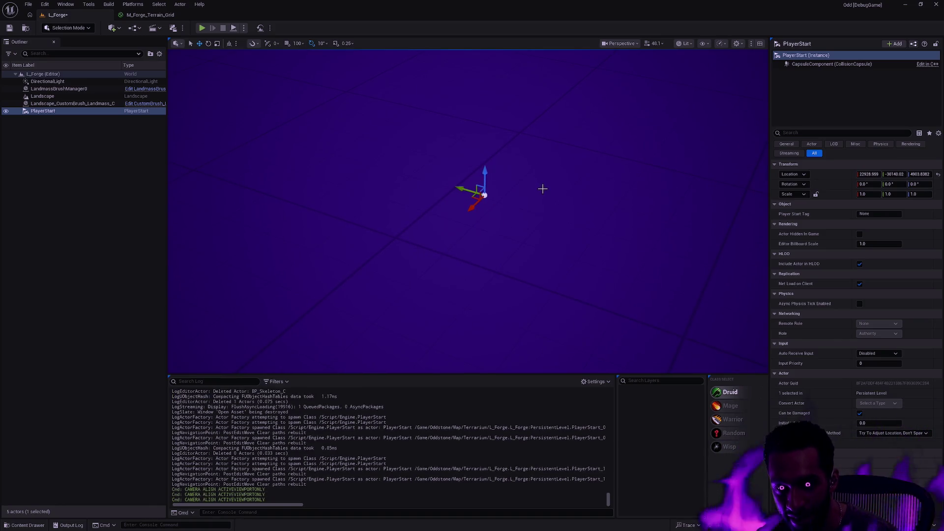
scroll(542, 189, "down", 10)
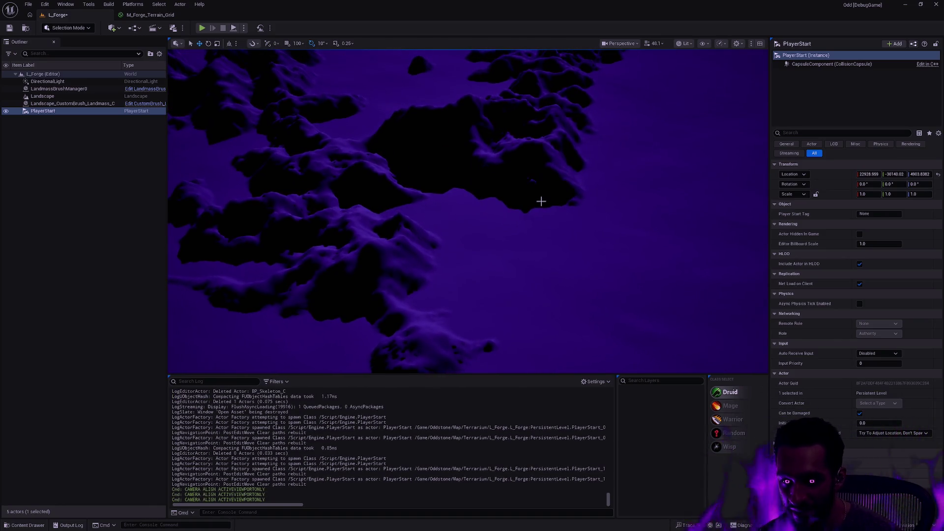
left_click(744, 432)
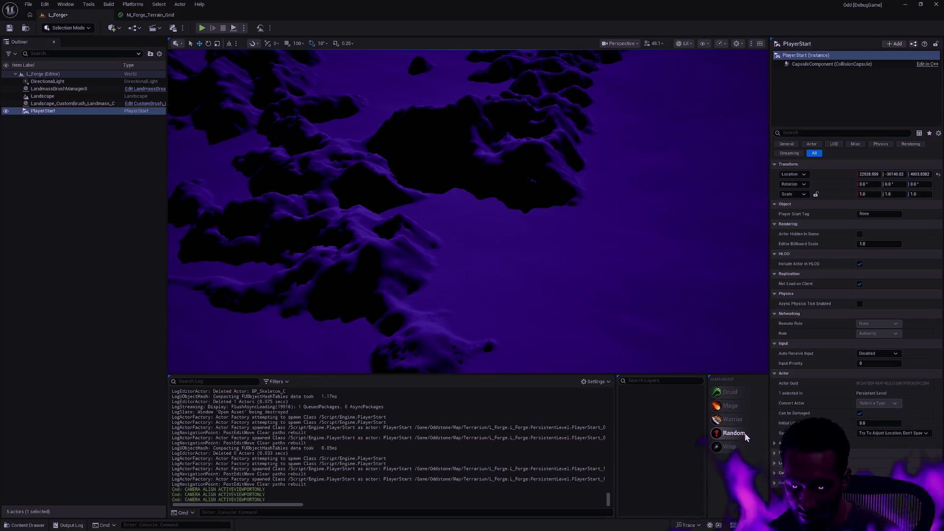
- Run a play test of the level, stop it, and reframe the PlayerStart
key("alt+p")
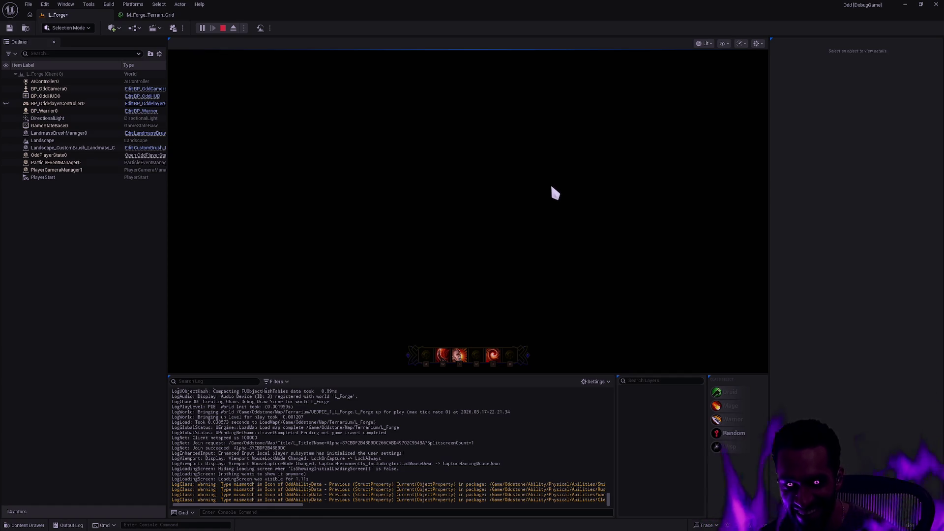
key("Escape")
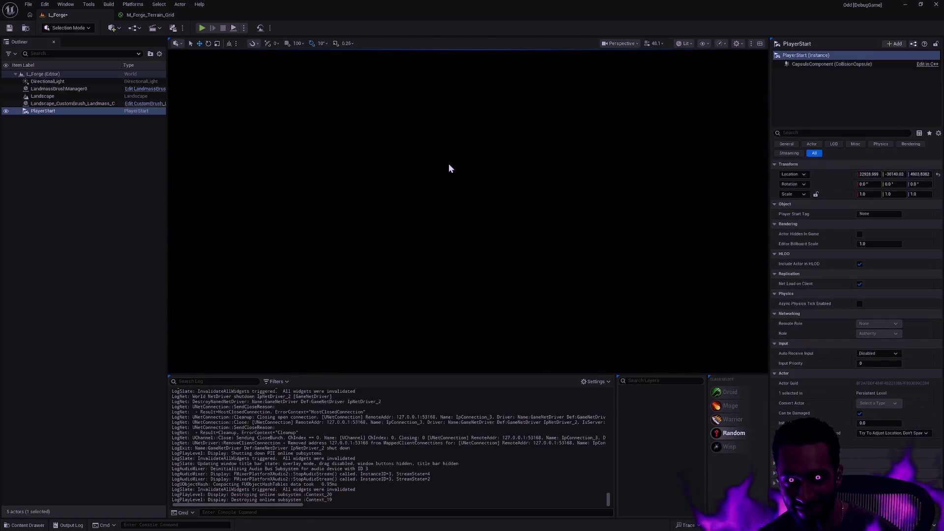
key("f")
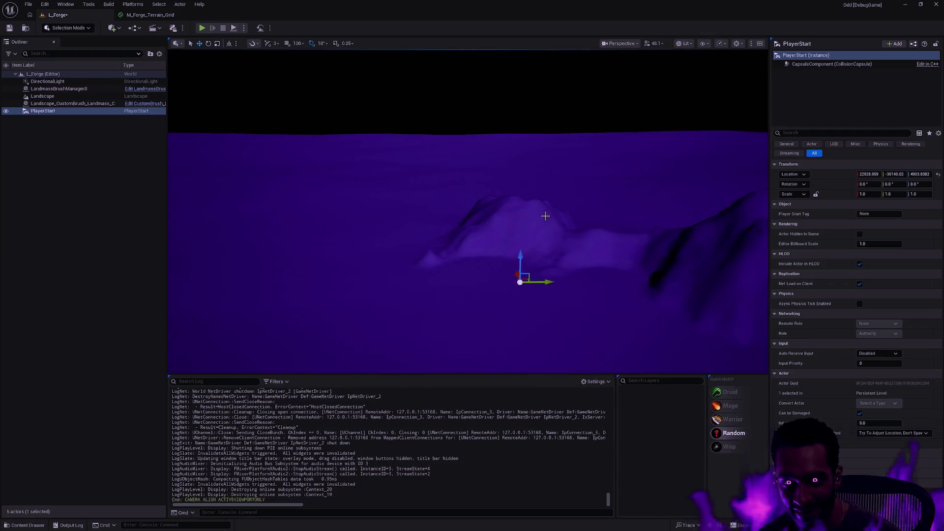
- Drag the landmass brush's top spline point down toward the terrain
mouse_move(561, 234)
left_mouse_down()
mouse_move(541, 245)
mouse_move(546, 266)
mouse_move(521, 256)
mouse_move(492, 295)
mouse_move(502, 246)
left_mouse_up()
left_click_drag(472, 206, 467, 205)
left_click(459, 185)
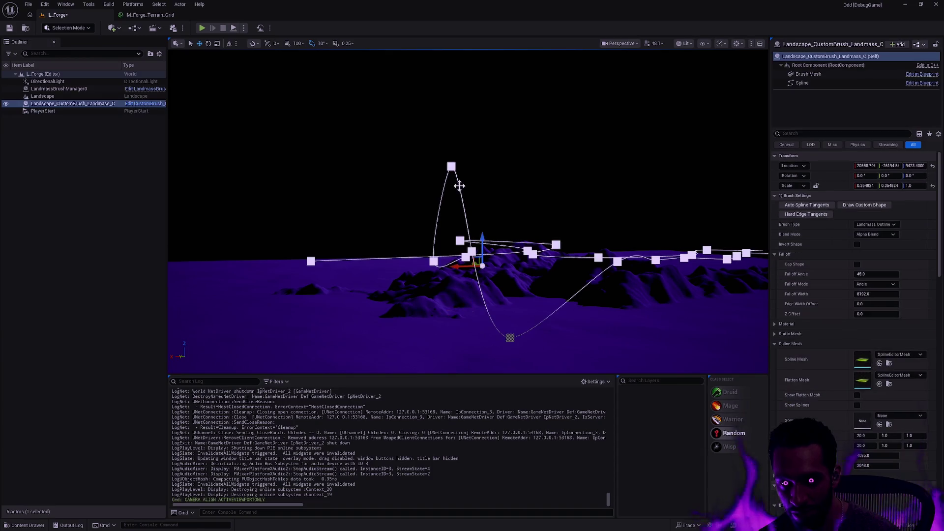
left_click(451, 166)
left_click_drag(449, 137, 453, 186)
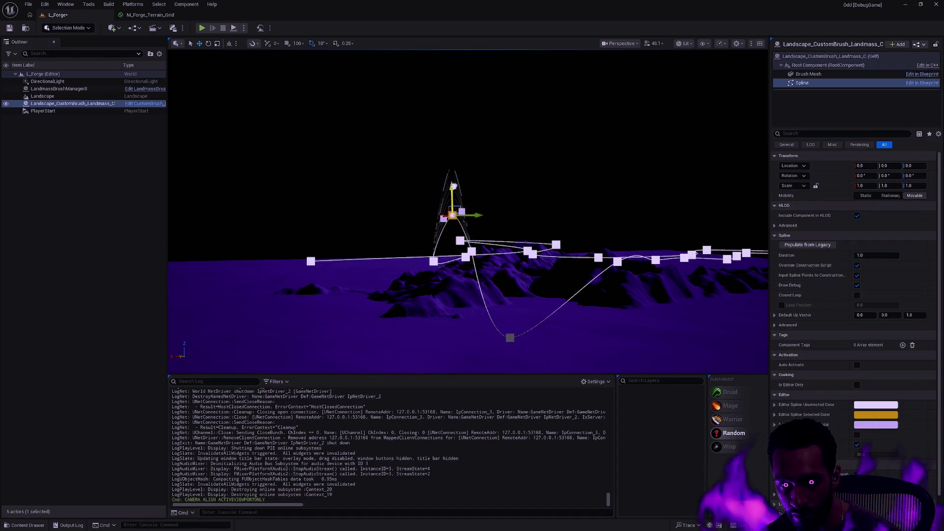
mouse_move(499, 265)
left_mouse_down()
mouse_move(503, 305)
mouse_move(510, 209)
mouse_move(511, 326)
left_mouse_up()
mouse_move(516, 370)
left_mouse_down()
mouse_move(501, 285)
mouse_move(513, 236)
mouse_move(514, 295)
mouse_move(520, 283)
mouse_move(544, 188)
left_mouse_up()
- Select the lower spline point, then fly over the terrain and select the Landscape
left_click(513, 308)
left_click_drag(560, 222, 561, 222)
left_click(538, 231)
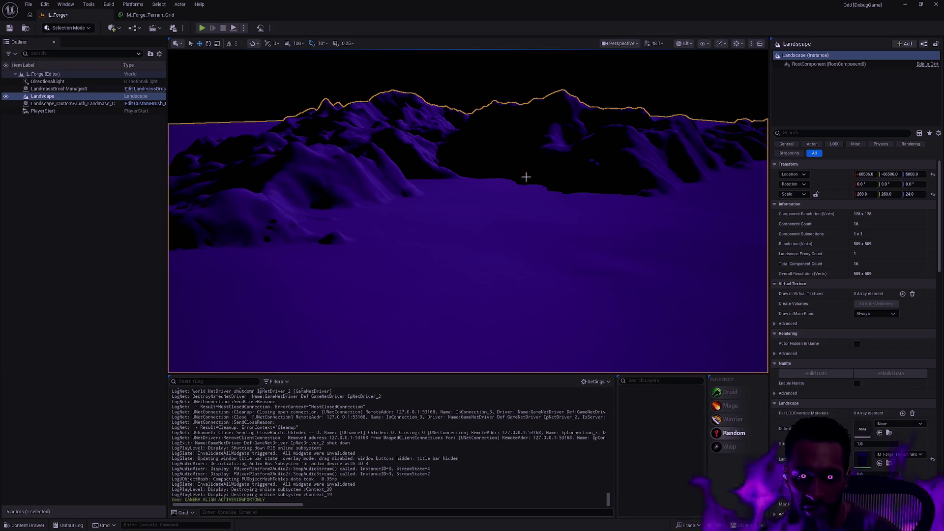
- Frame the landscape, then select and delete the PlayerStart
key("f")
left_click_drag(542, 180, 542, 179)
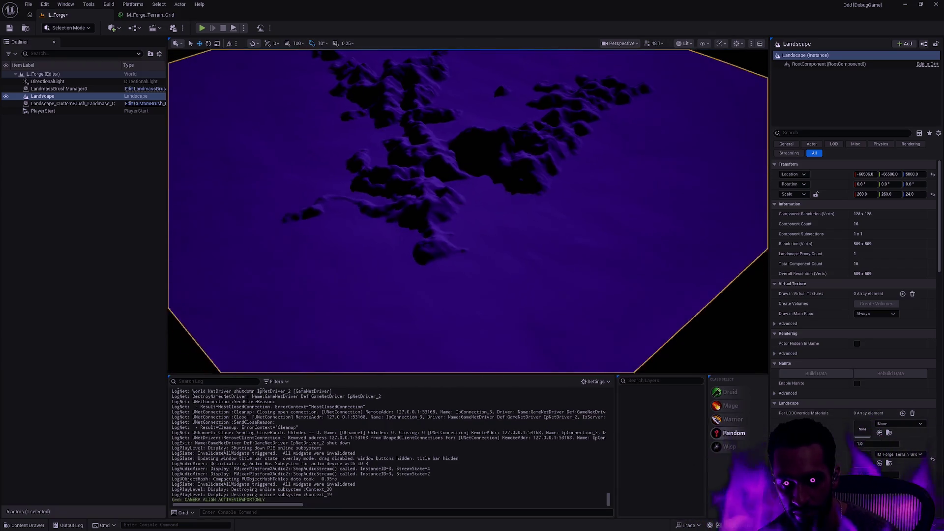
key("Escape")
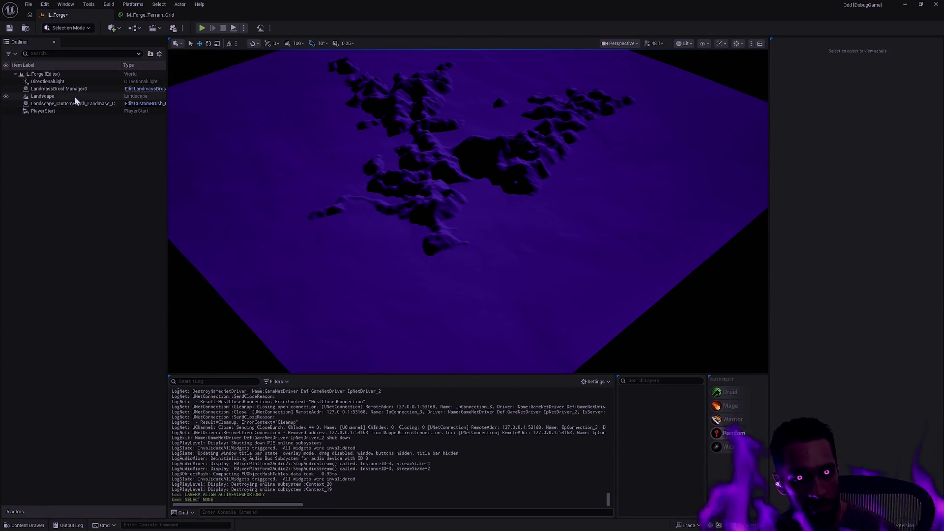
left_click(54, 110)
key("Delete")
- Undo the deletion to restore the PlayerStart and deselect it
left_click_drag(460, 226, 459, 226)
key("ctrl+p")
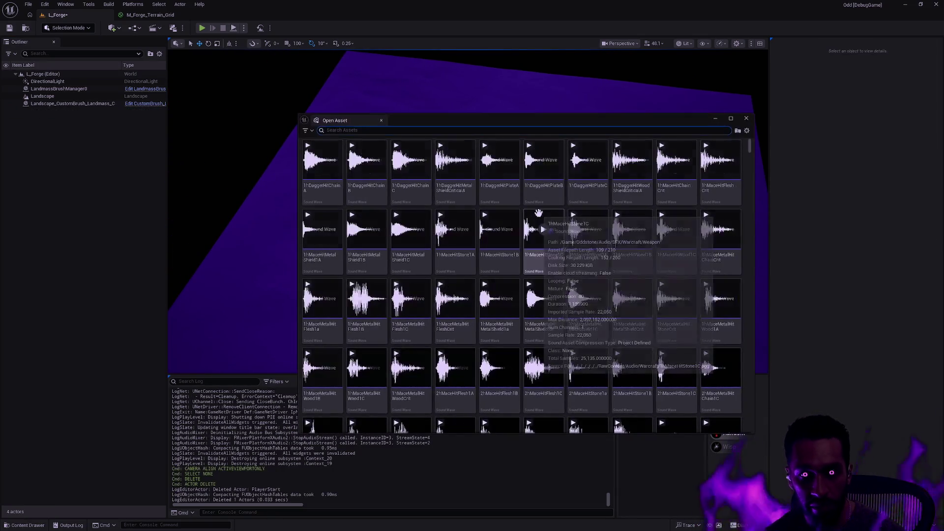
key("Escape")
key("ctrl+z")
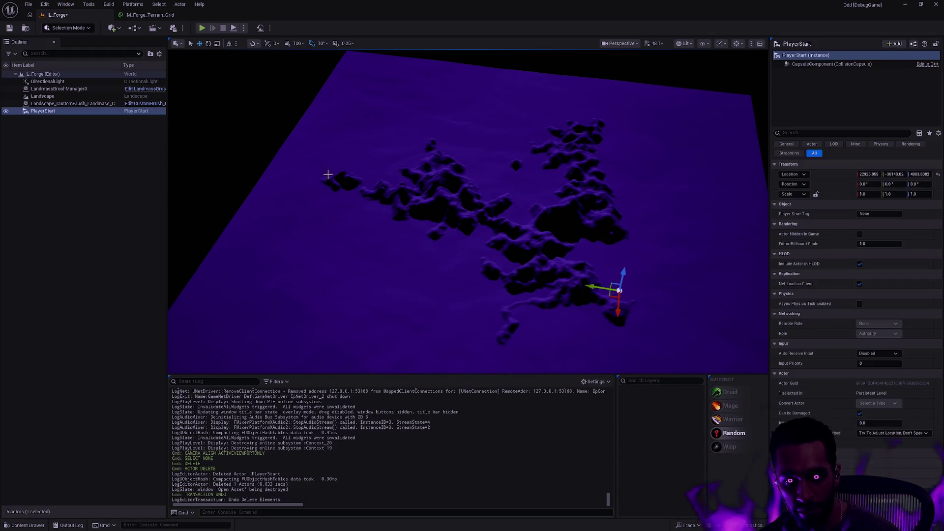
key("Escape")
- Bring up the Quick Add actor list and search for 'brba'
key("ctrl+p")
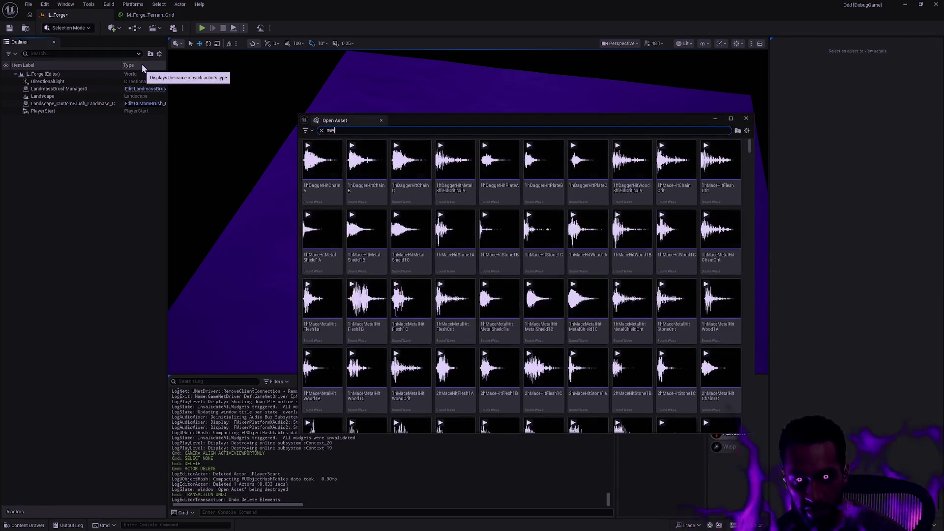
key("Escape")
left_click(111, 29)
type("br")
type("ba")
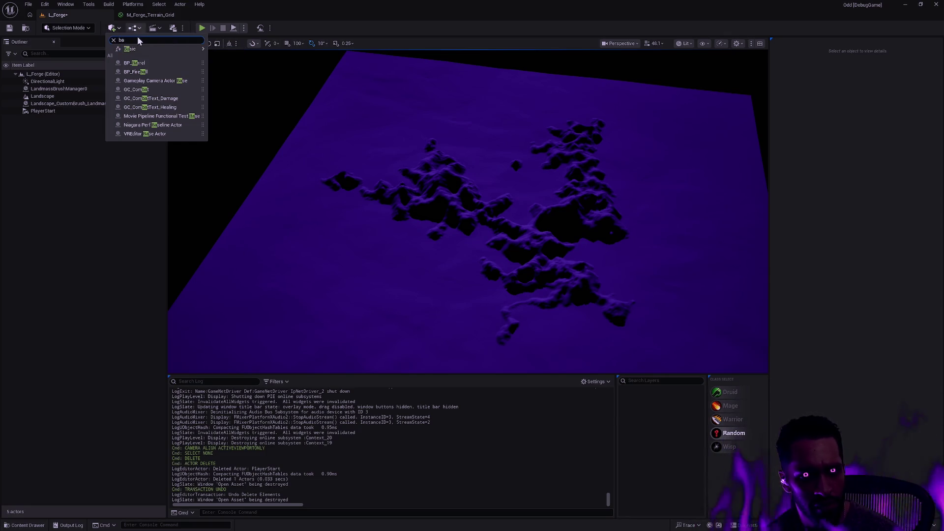
- Search Nav actors in Quick Add and place a Nav Mesh Bounds Volume
left_click(117, 31)
left_click(118, 31)
type("navig")
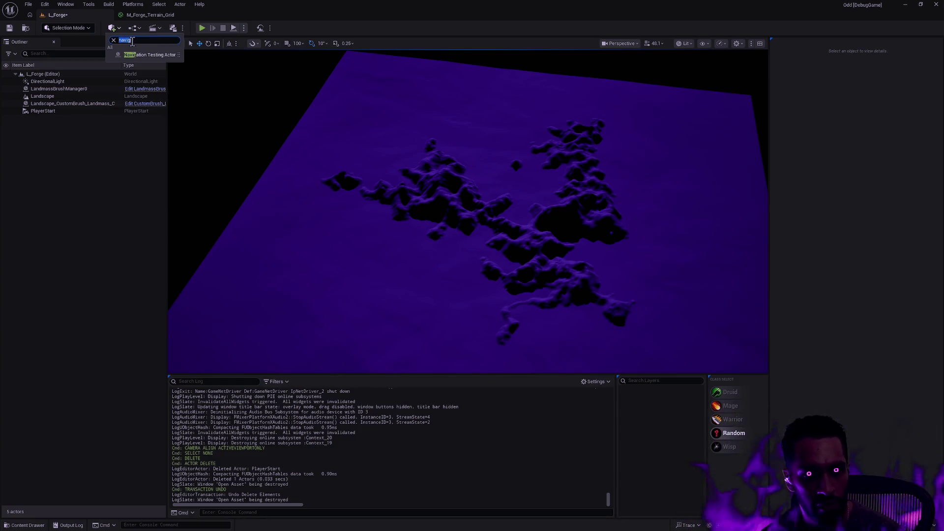
key("BackSpace")
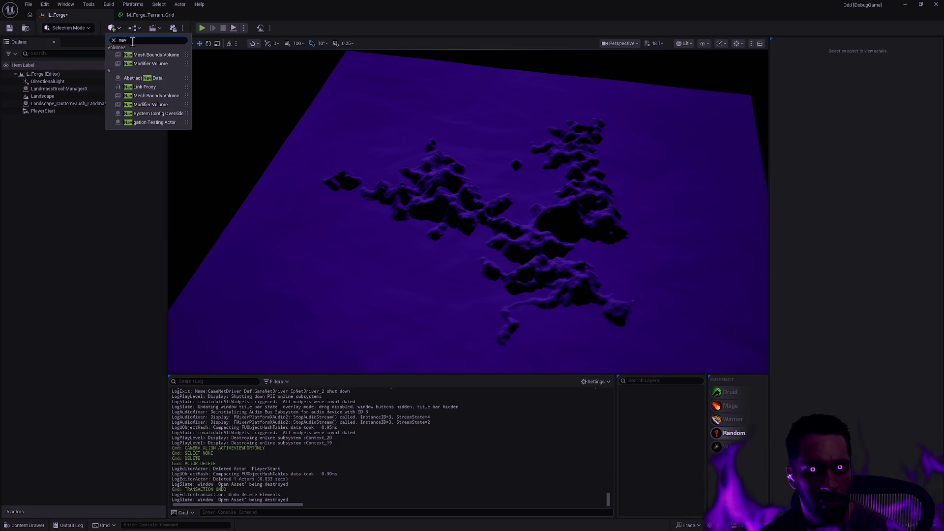
left_click(156, 55)
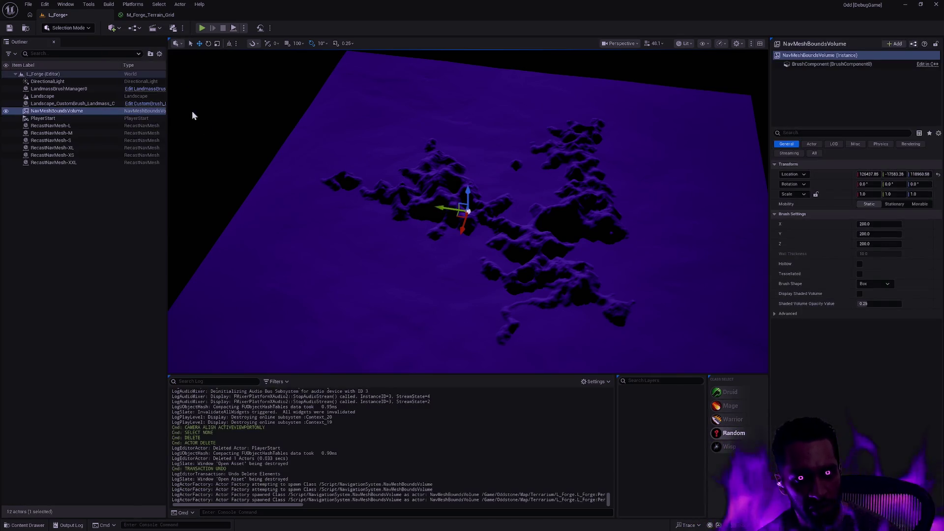
- Review the volume's Advanced brush settings and BrushComponent properties
left_click(773, 313)
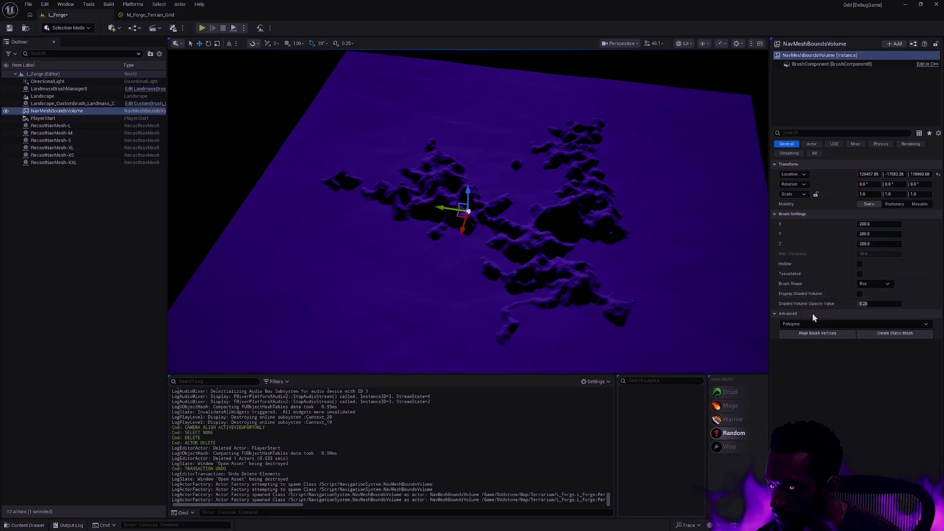
left_click(813, 64)
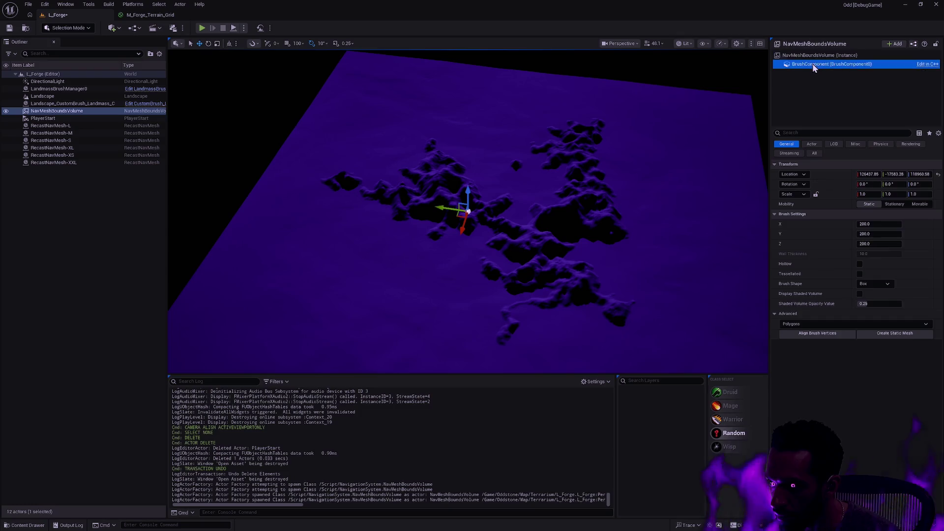
mouse_move(794, 197)
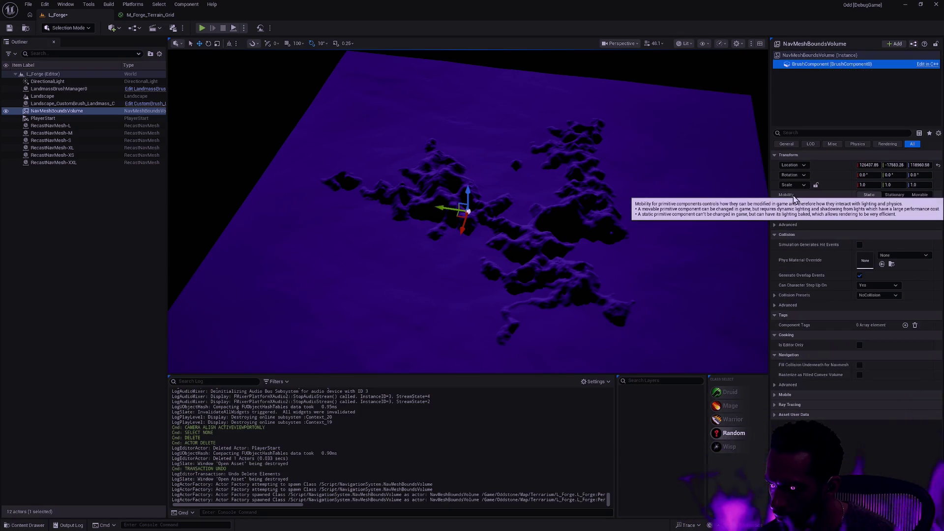
left_click(806, 55)
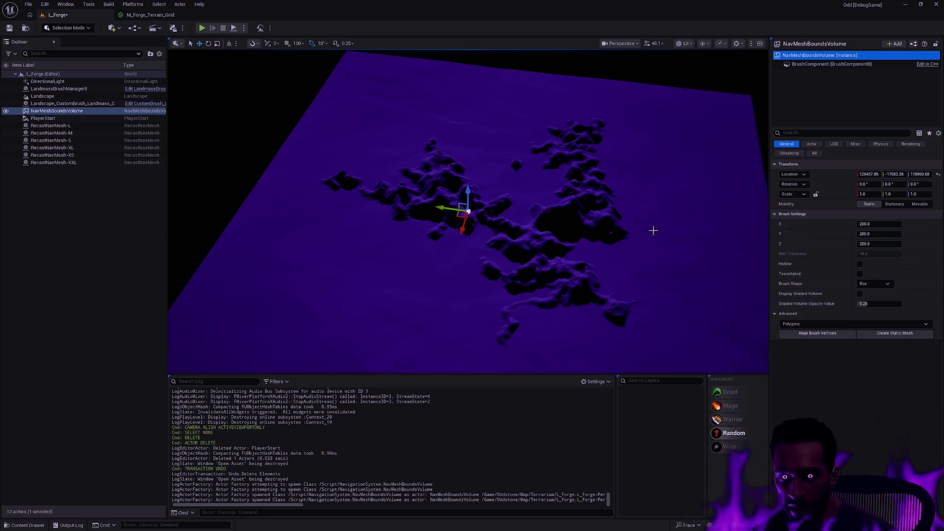
- Reset the NavMeshBoundsVolume's location to the origin and frame it in the viewport
left_click(938, 174)
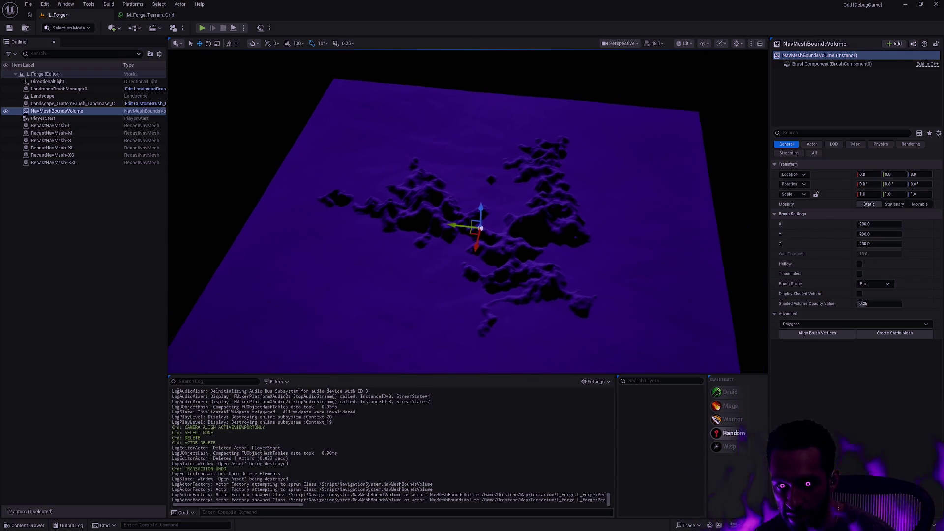
key("r")
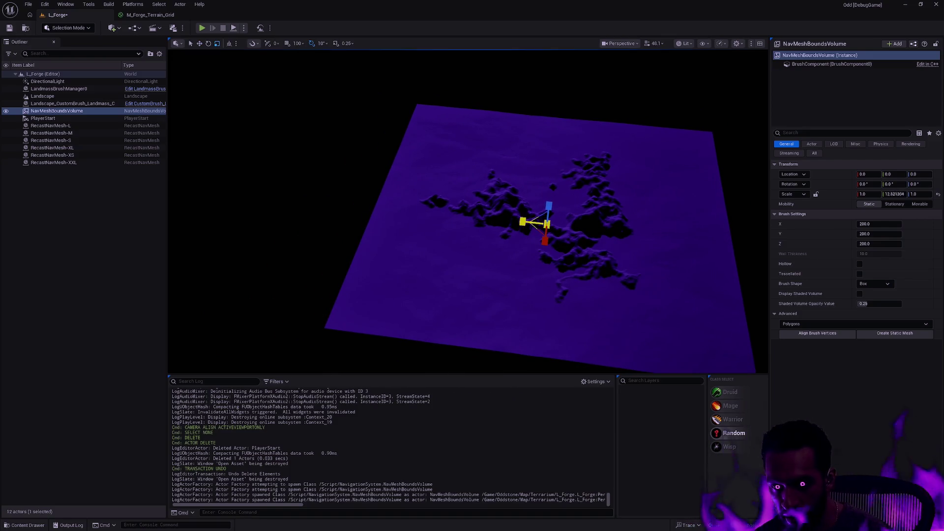
left_click(863, 194)
type("100")
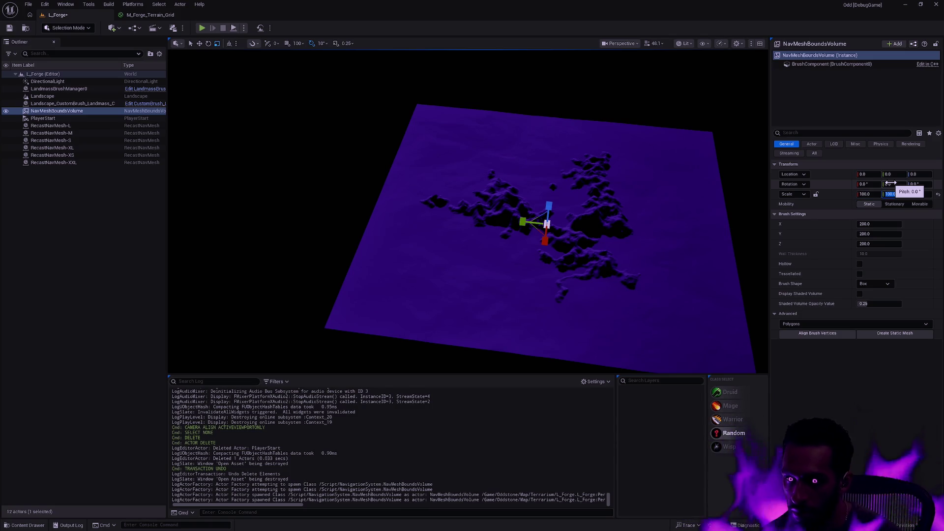
left_click(640, 130)
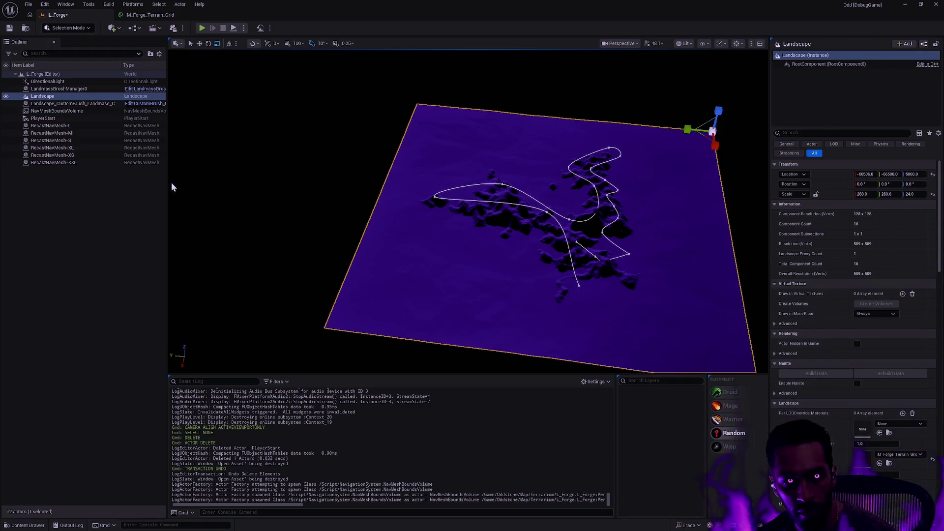
left_click(57, 110)
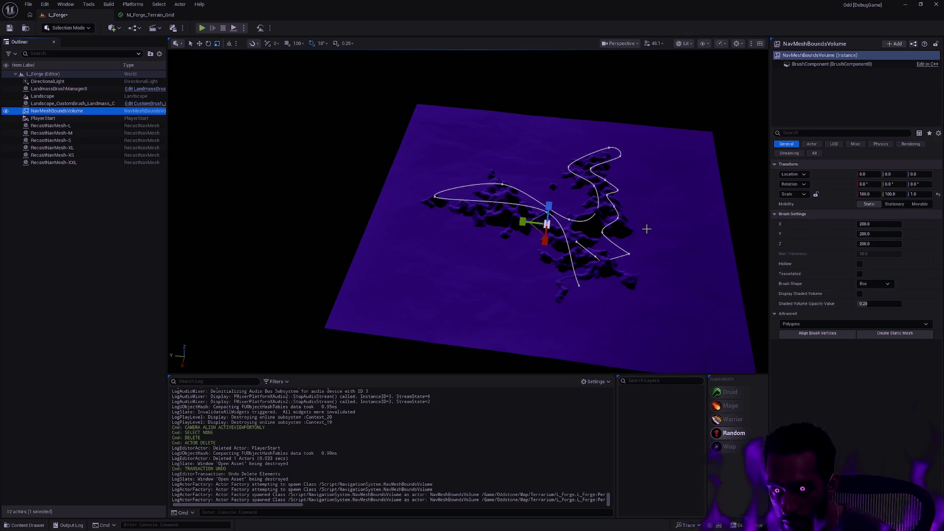
key("g")
key("g")
scroll(639, 214, "up", 5)
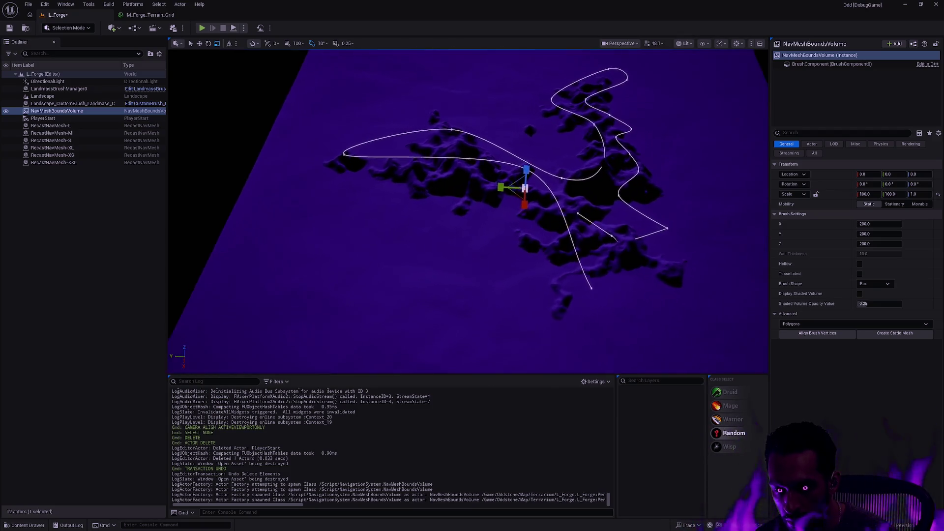
key("f")
left_click_drag(606, 212, 605, 245)
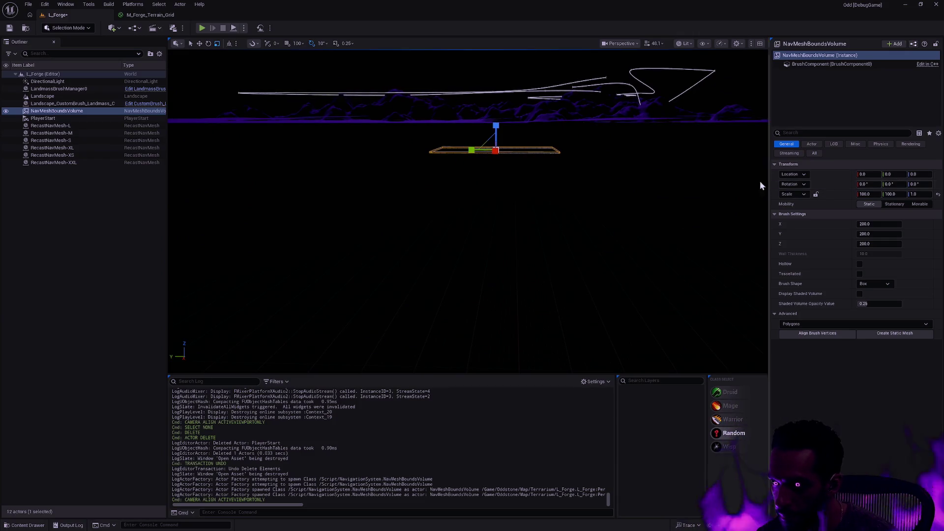
mouse_move(639, 207)
left_mouse_down()
mouse_move(639, 236)
mouse_move(640, 187)
left_mouse_up()
- Scale the NavMeshBoundsVolume to 600 × 600 × 5
left_click(867, 194)
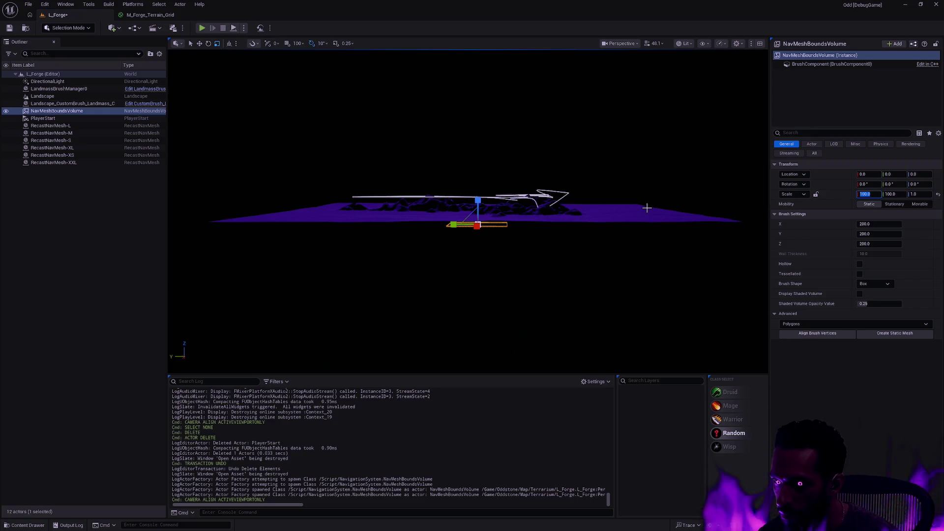
type("1000")
key("Tab")
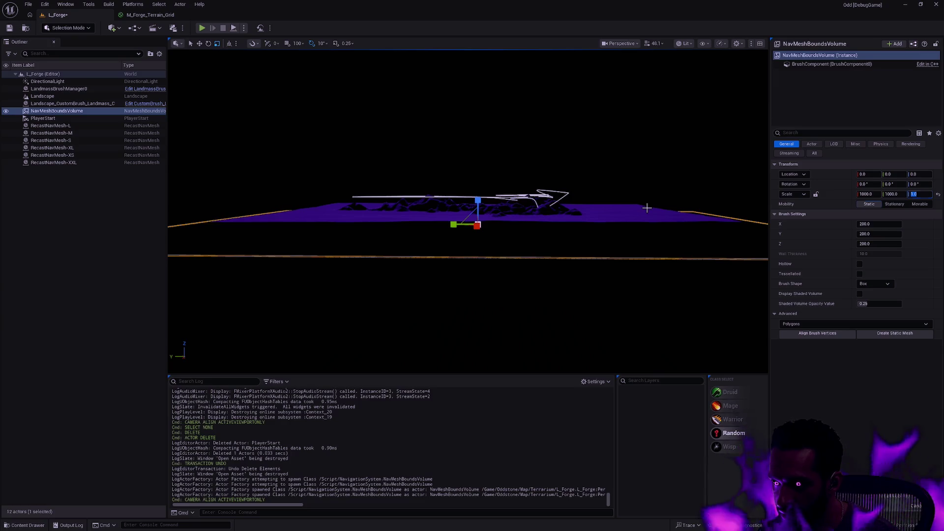
left_click(858, 195)
key("Tab")
type("800")
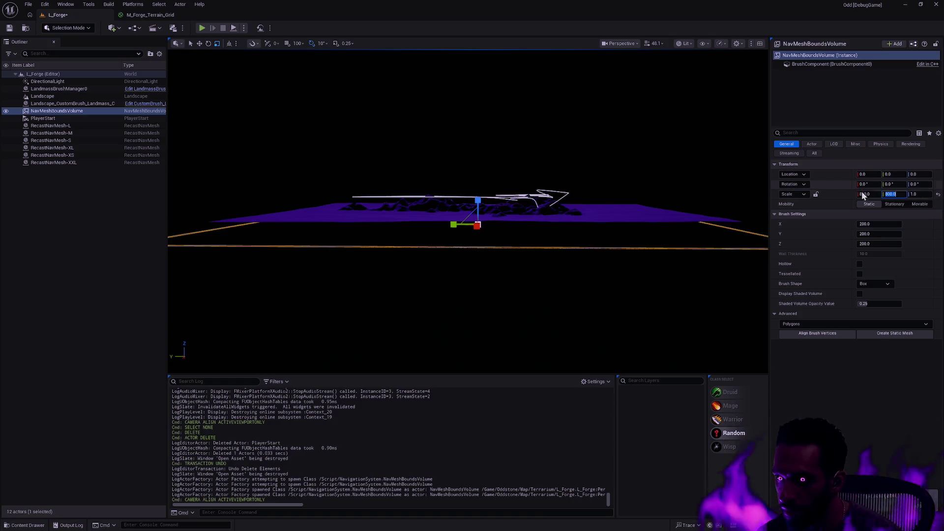
left_click_drag(864, 195, 866, 195)
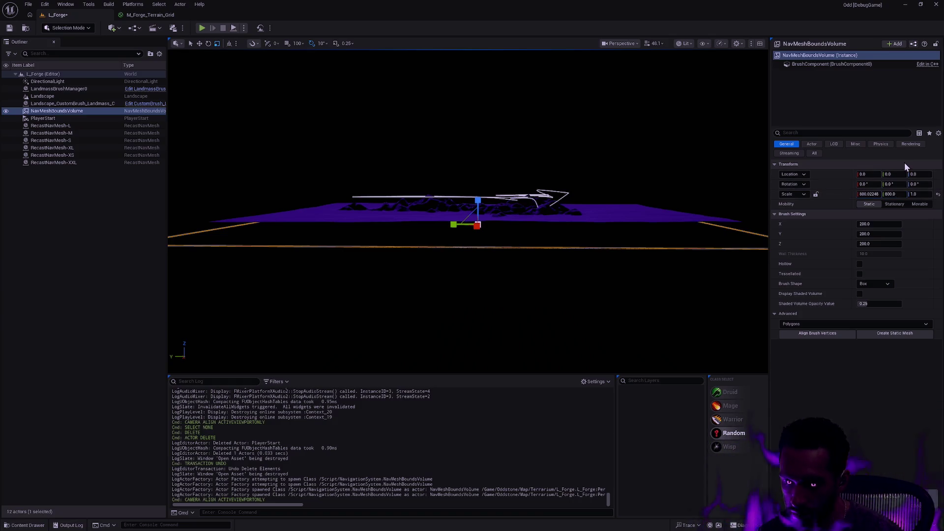
left_click(875, 194)
key("Tab")
type("600")
key("Tab")
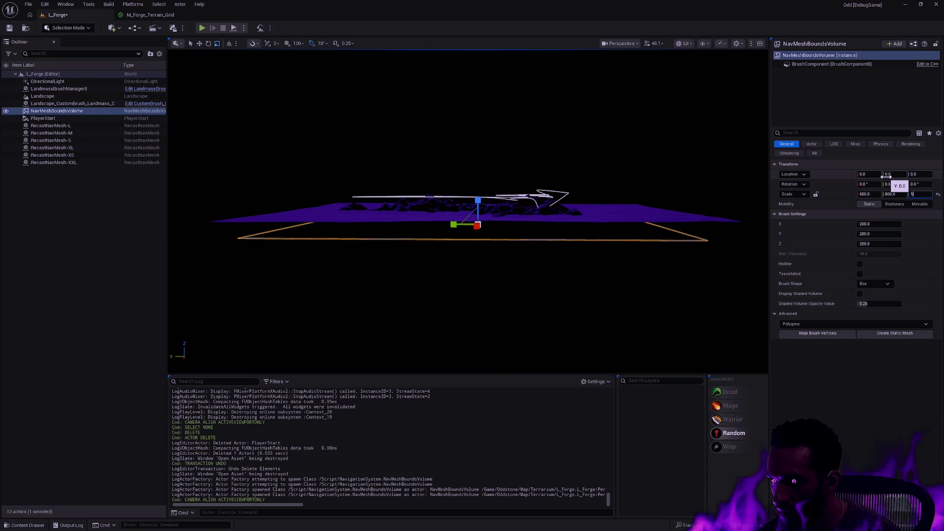
key("Return")
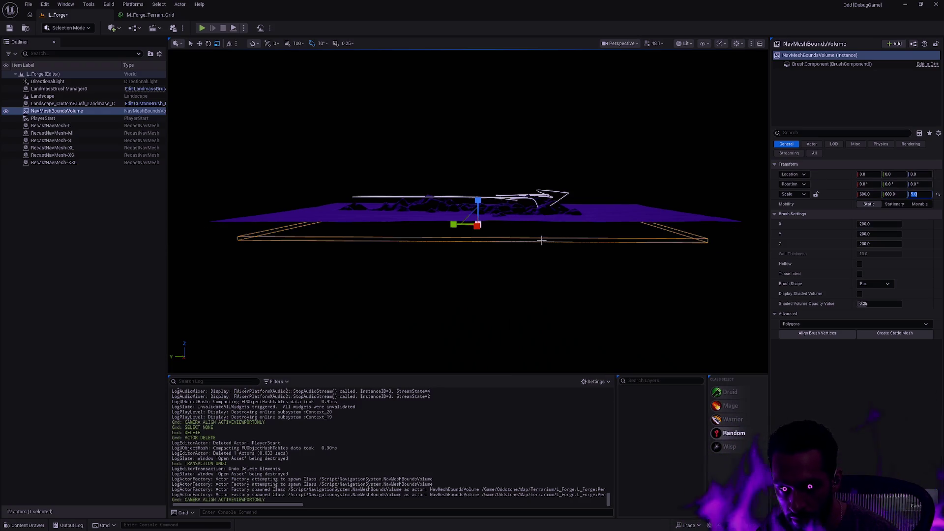
- Raise the volume to about Z 4688 and check it in the Left orthographic view
left_click_drag(476, 196, 478, 183)
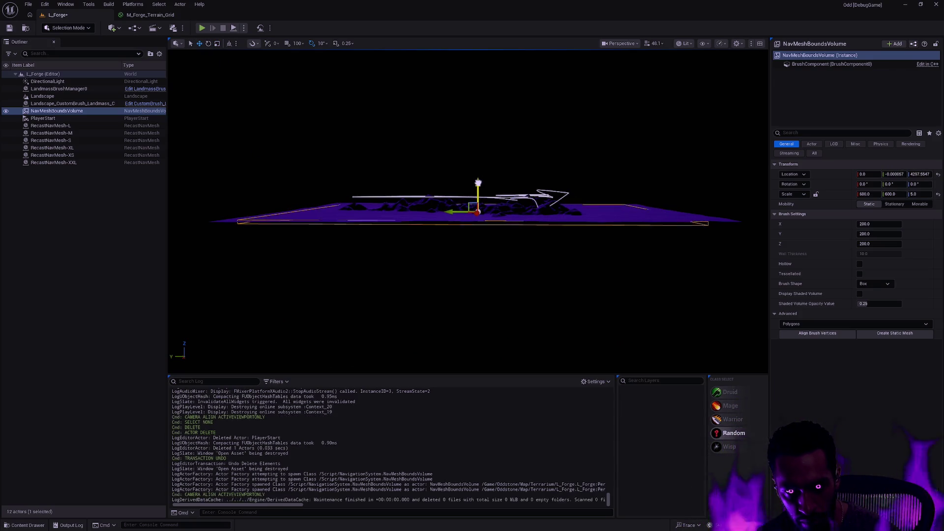
key("f")
key("f")
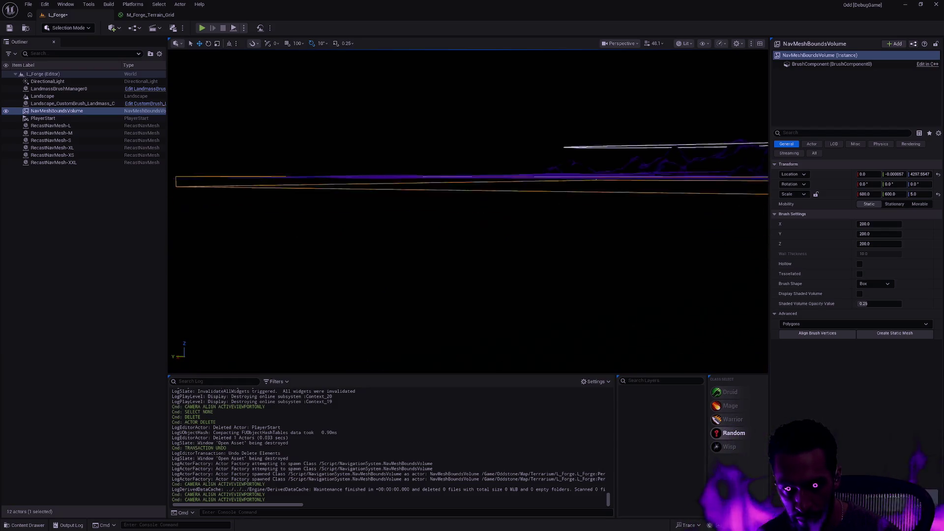
left_click_drag(547, 198, 526, 177)
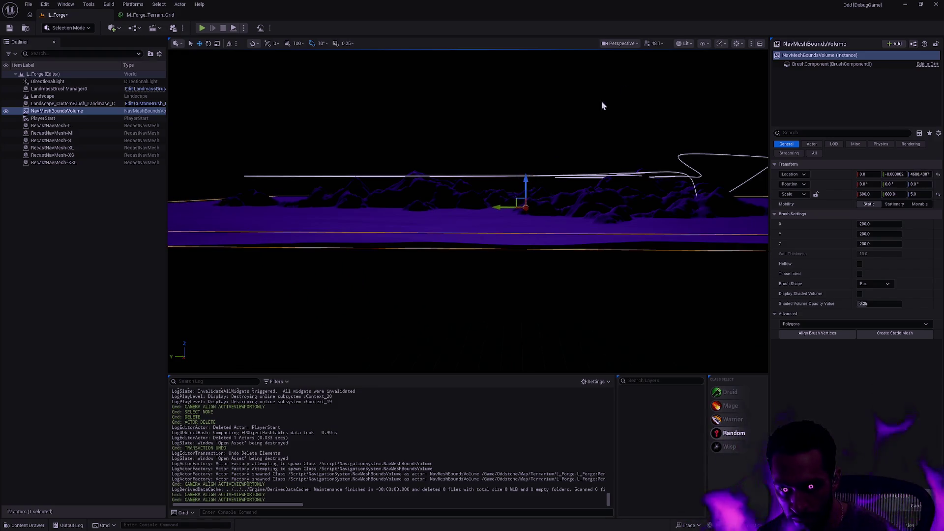
left_click(622, 43)
left_click(634, 108)
scroll(556, 194, "down", 6)
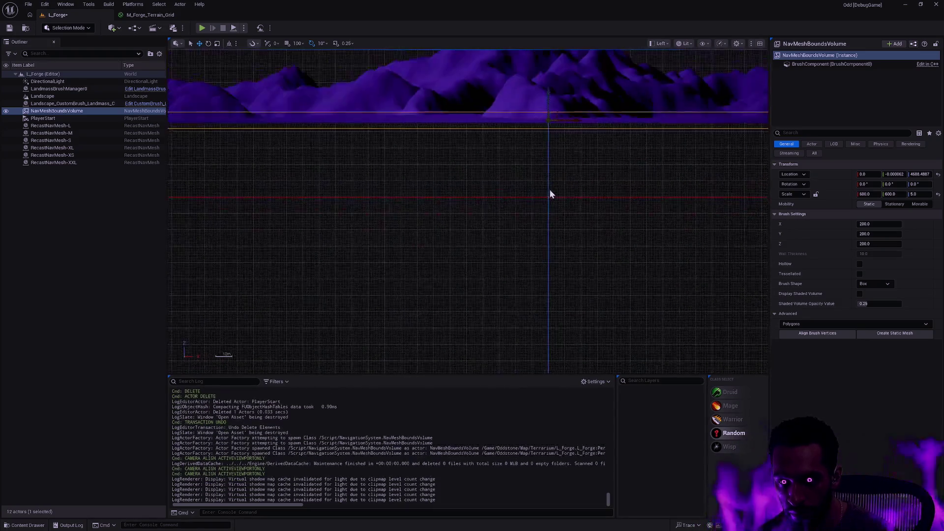
scroll(550, 190, "down", 3)
mouse_move(564, 164)
left_mouse_down()
mouse_move(706, 196)
mouse_move(636, 209)
mouse_move(354, 216)
mouse_move(389, 192)
mouse_move(384, 201)
mouse_move(267, 203)
mouse_move(493, 230)
left_mouse_up()
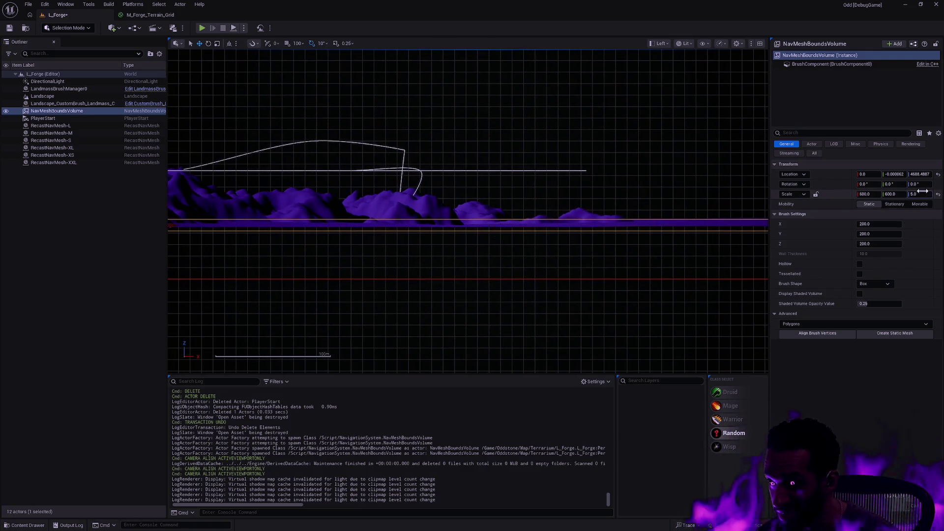
- Set the volume's Z scale to 10 and pan across the terrain to check it
type("10")
key("Return")
mouse_move(646, 278)
left_mouse_down()
mouse_move(718, 272)
mouse_move(654, 281)
mouse_move(580, 266)
left_mouse_up()
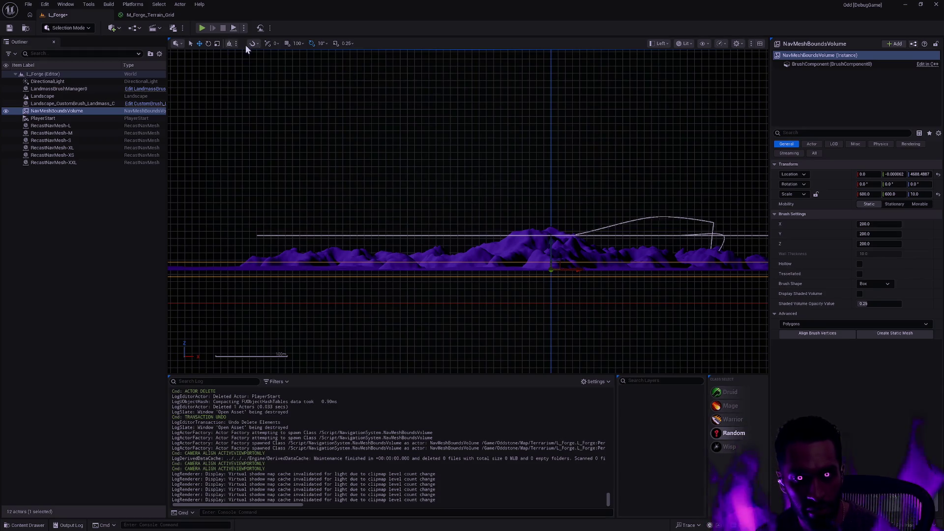
left_click(244, 28)
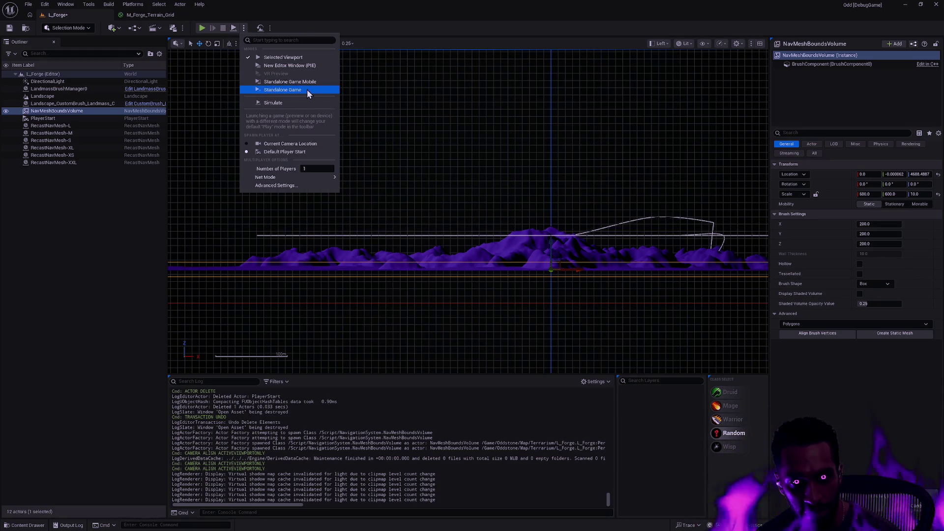
- Return the viewport to Perspective, deselect, look down on the terrain, and show the navmesh
left_click(663, 44)
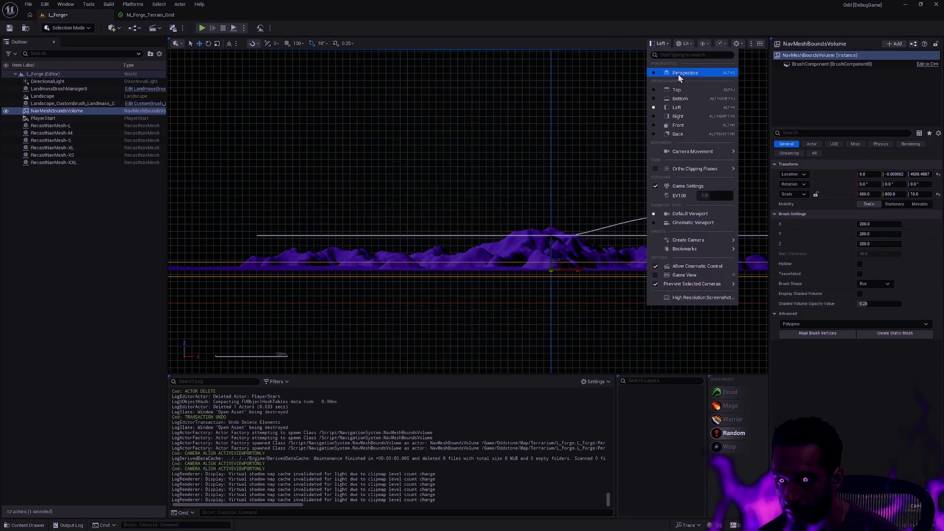
left_click(677, 74)
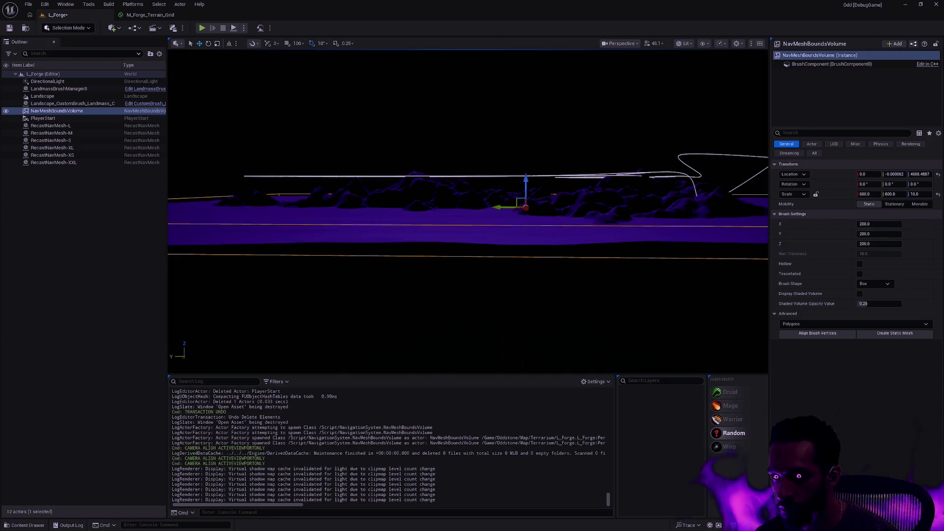
left_click(677, 78)
mouse_move(665, 145)
left_mouse_down()
mouse_move(664, 207)
mouse_move(541, 216)
left_mouse_up()
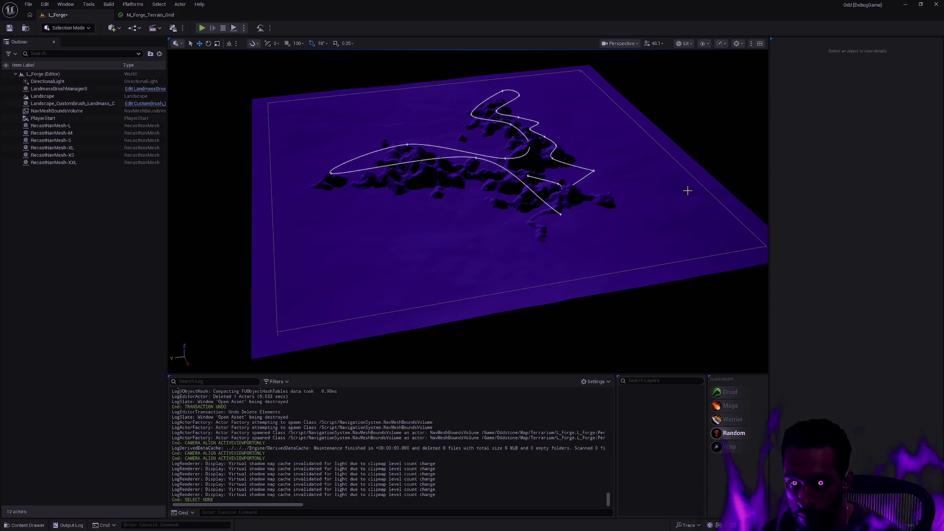
key("p")
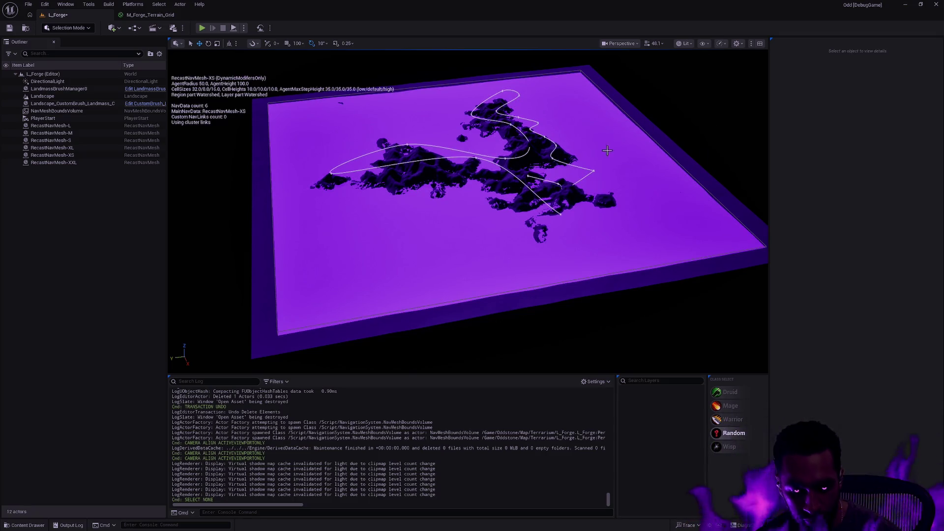
- Inspect the navmesh coverage, hide the overlay with P, and start Play-in-Editor
scroll(584, 158, "up", 5)
scroll(467, 212, "up", 10)
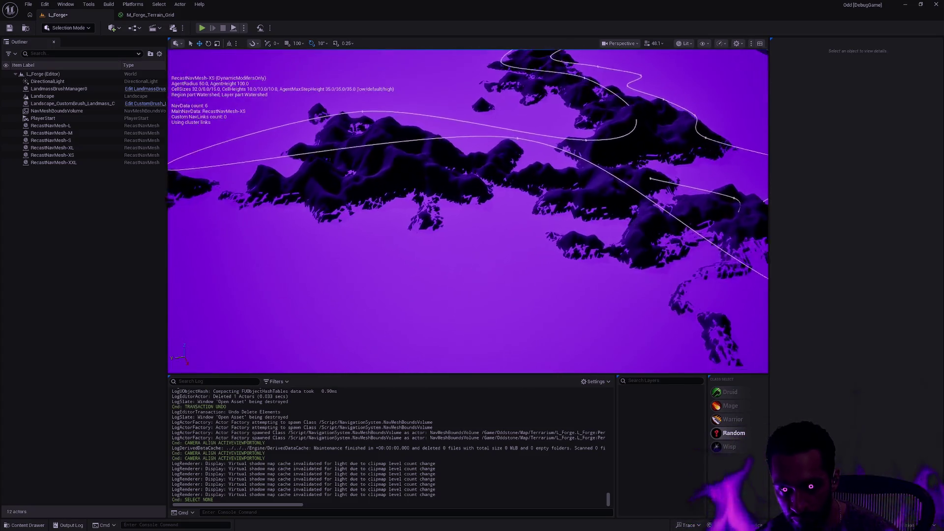
scroll(468, 212, "down", 10)
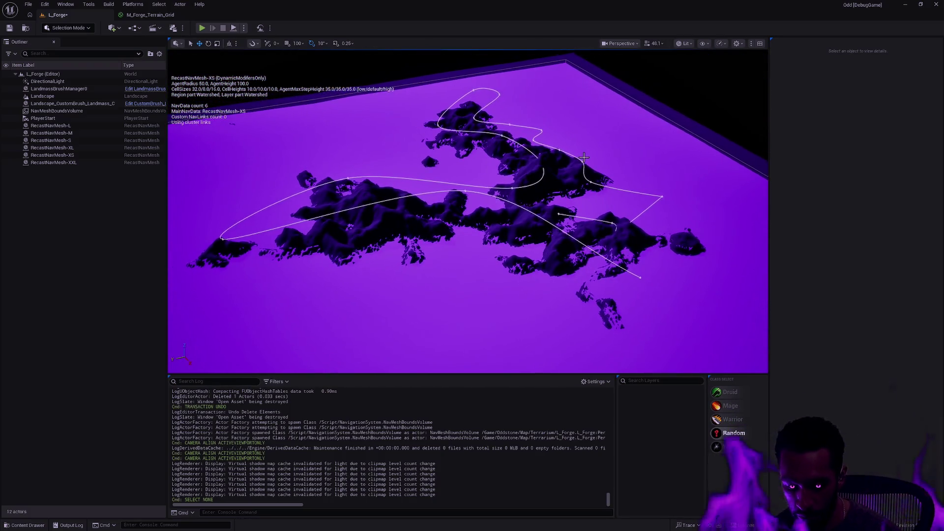
key("p")
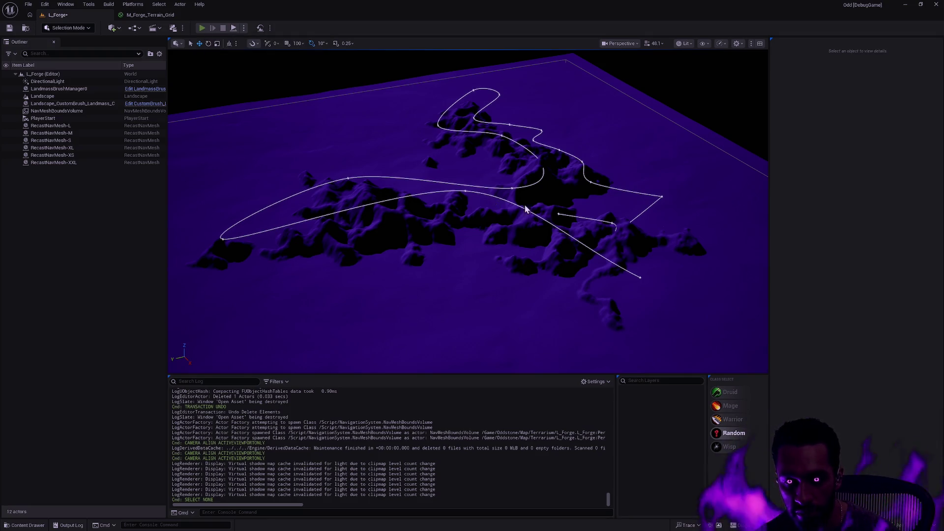
key("alt+p")
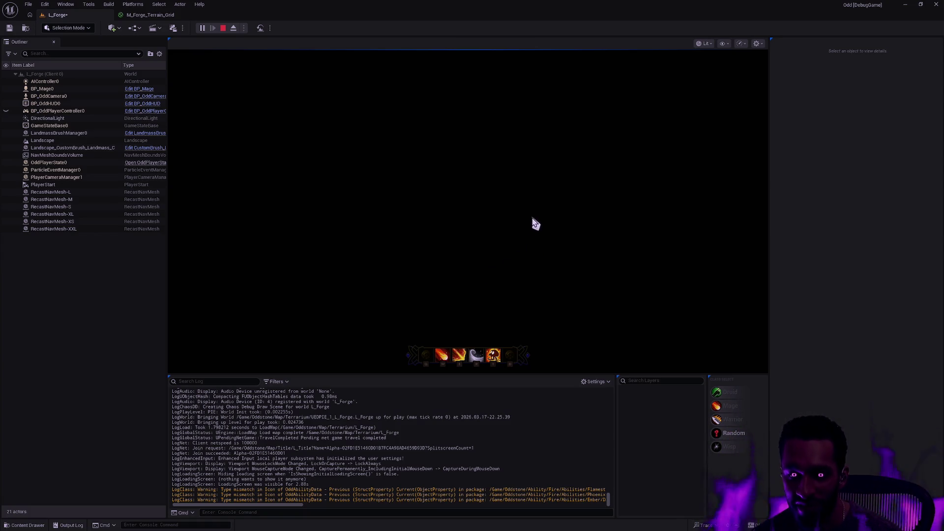
- Stop the play session and raise the PlayerStart to about Z 4947
key("Escape")
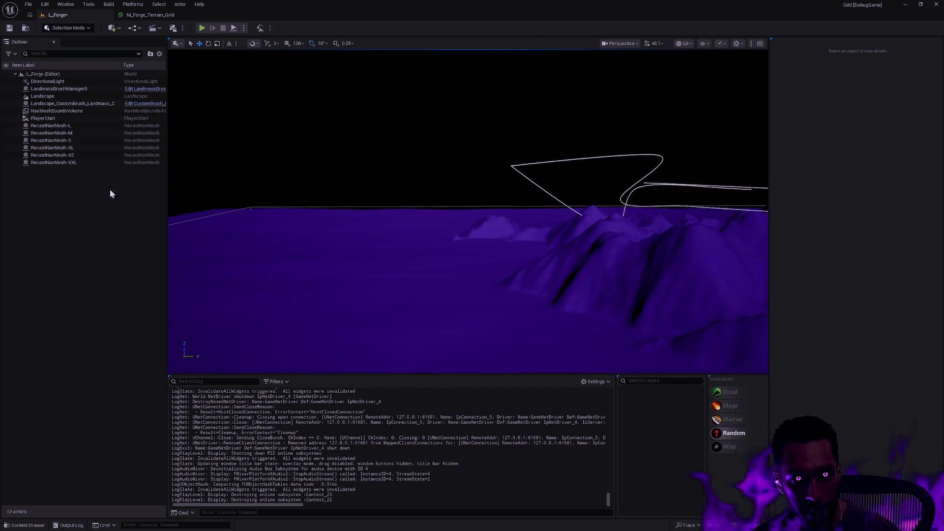
double_click(55, 119)
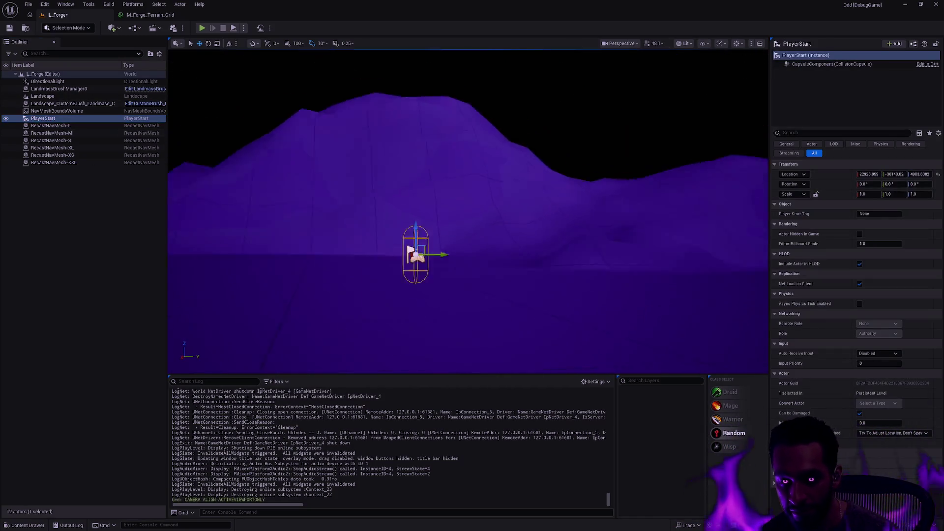
left_click_drag(450, 216, 450, 163)
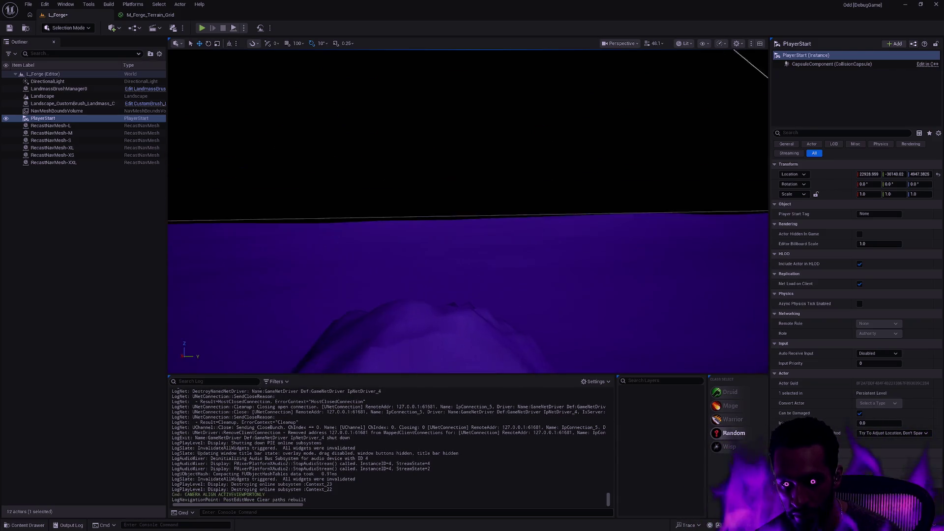
left_click(504, 218)
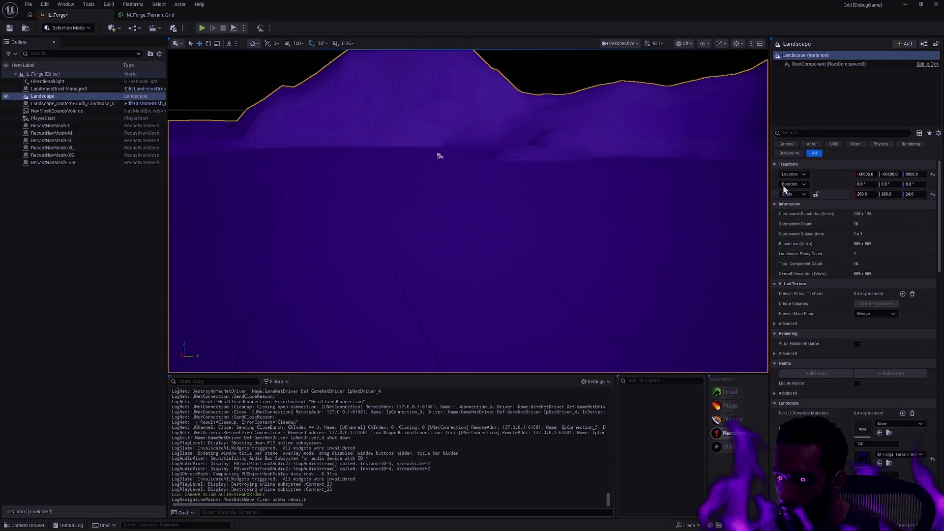
- Filter the Landscape's details for 'colli' to show its collision settings
left_click(820, 65)
left_click(821, 141)
type("colli")
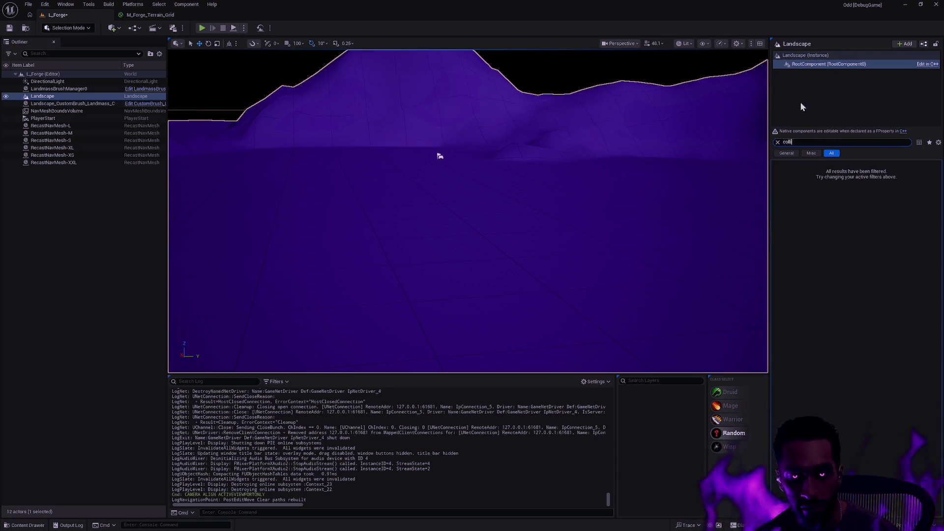
left_click(809, 55)
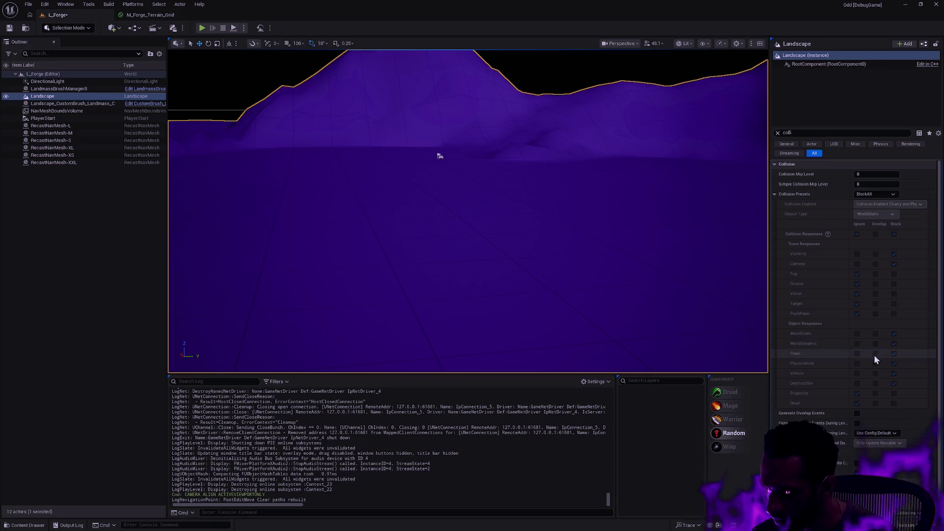
- Set the Landscape collision preset to Custom blocking Ground, then clear the filter
left_click(875, 194)
left_click(875, 207)
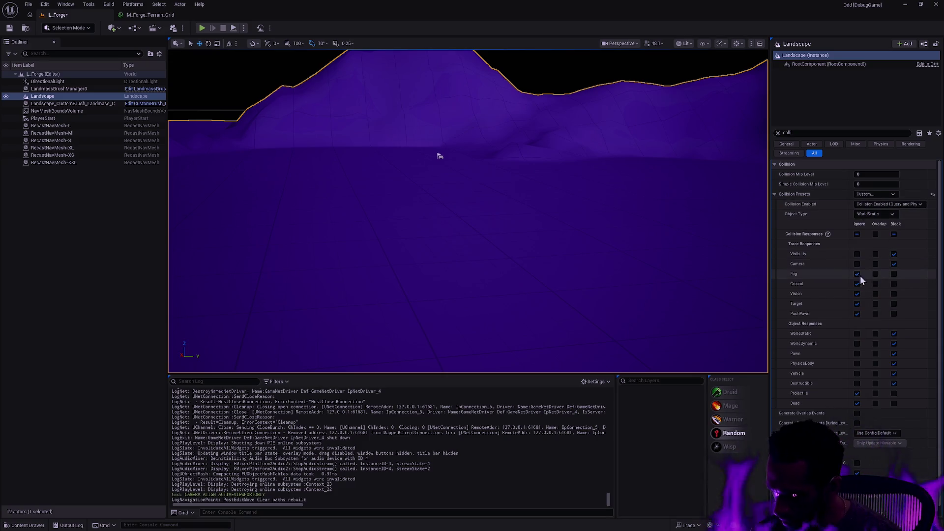
left_click(894, 284)
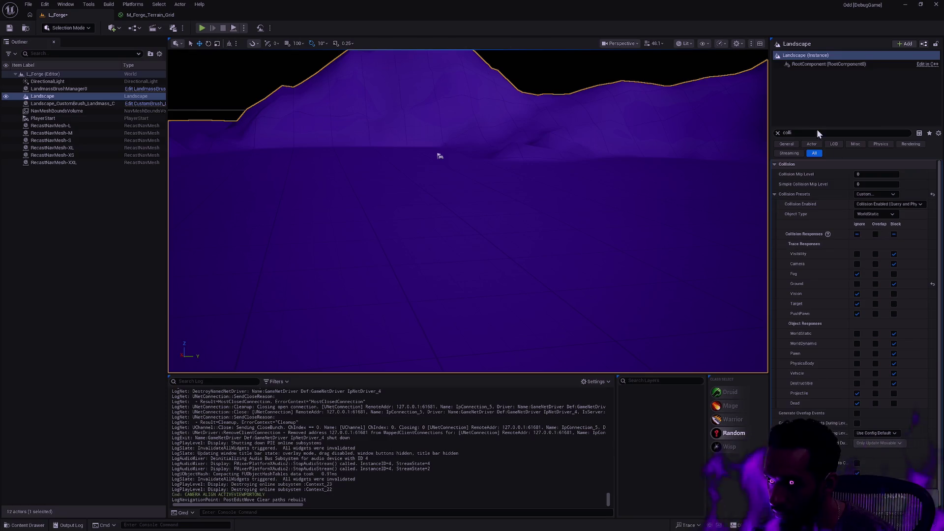
left_click(778, 132)
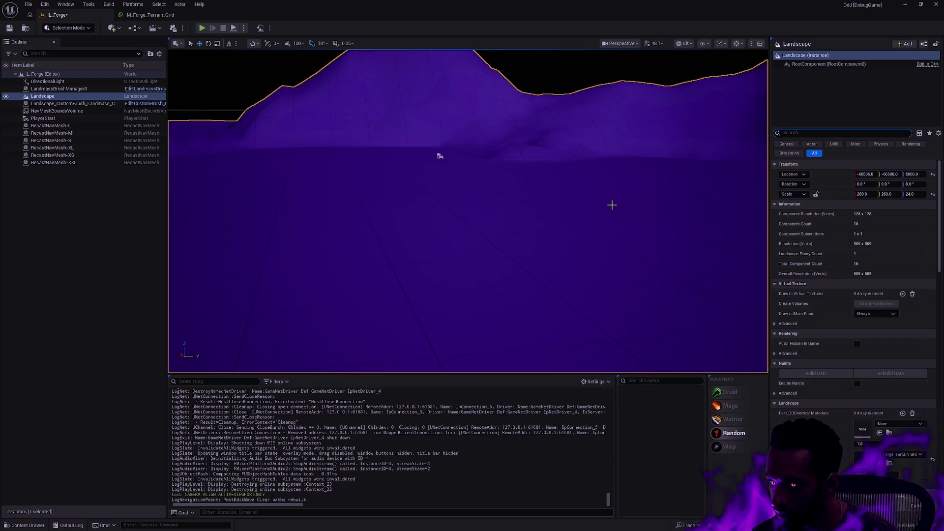
left_click_drag(597, 219, 597, 276)
- Select the PlayerStart and inspect its capsule component settings up close
mouse_move(463, 330)
left_mouse_down()
mouse_move(499, 221)
mouse_move(508, 220)
mouse_move(445, 245)
mouse_move(554, 230)
left_mouse_up()
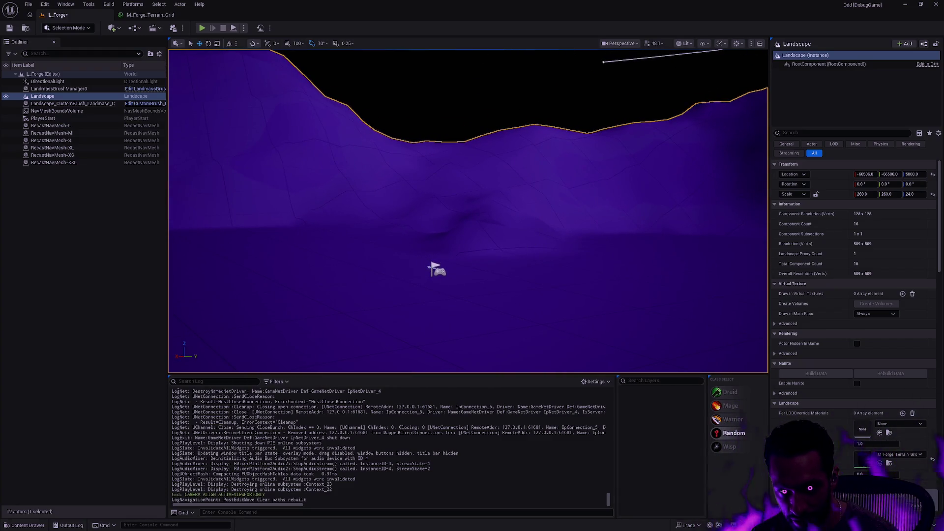
left_click(436, 270)
left_click_drag(502, 236, 561, 229)
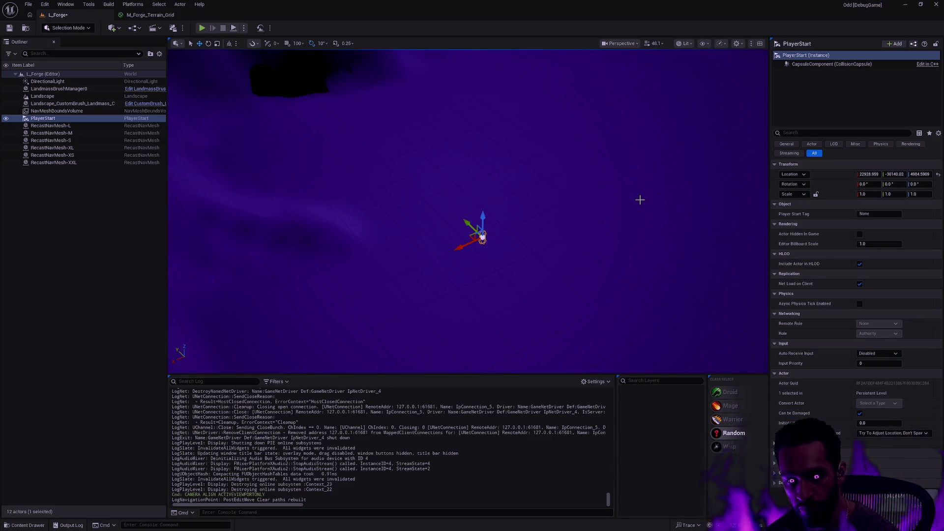
left_click(815, 65)
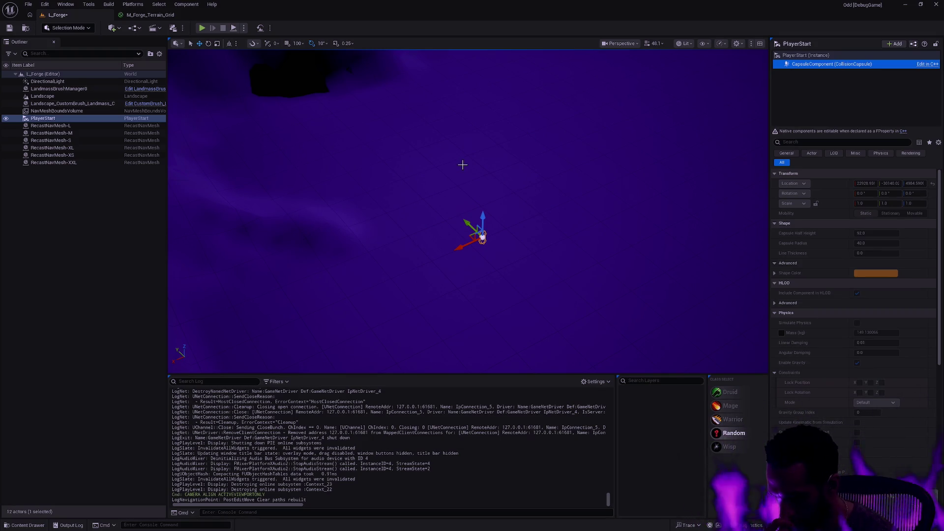
- Drag the PlayerStart up along Z above the terrain, redoing it after an undo
left_click_drag(484, 218, 485, 94)
key("ctrl+z")
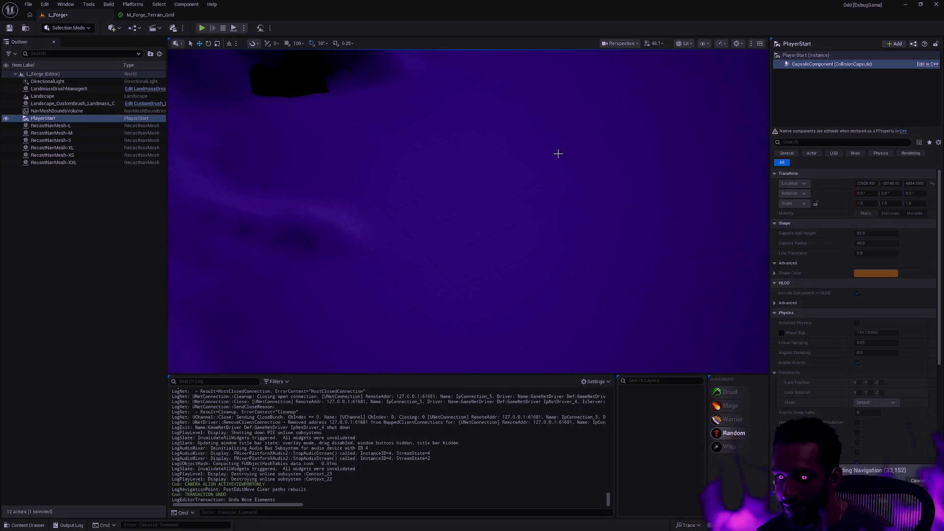
left_click(97, 118)
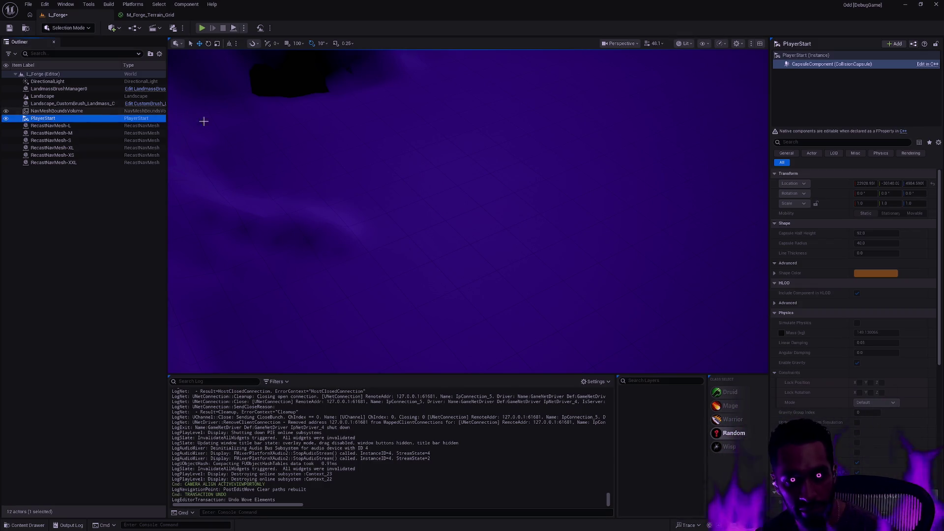
key("f")
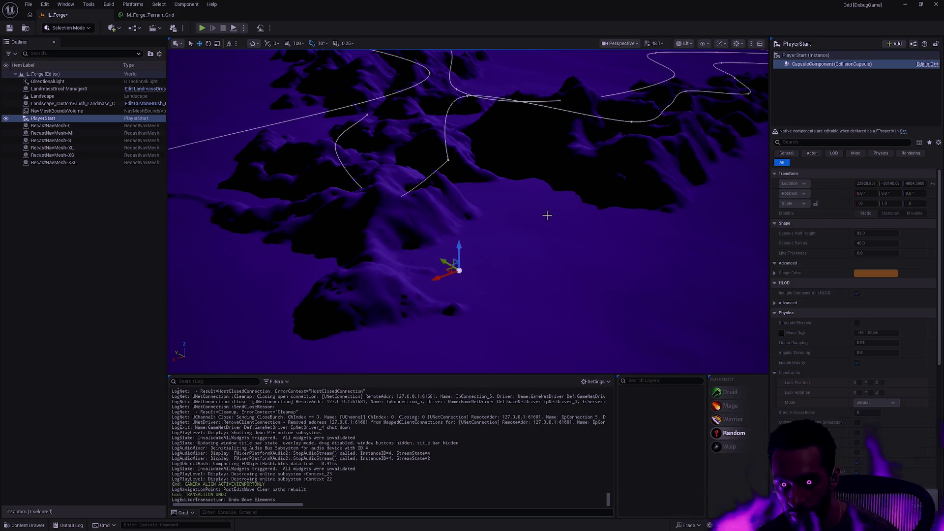
left_click_drag(454, 205, 470, 131)
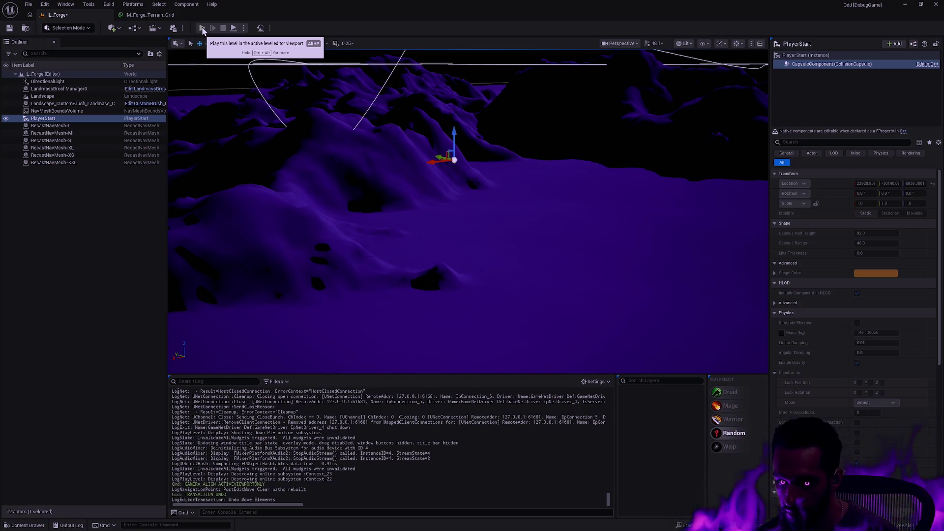
- Play L_Forge in the editor, then eject, repossess and eject again with F8
left_click(202, 29)
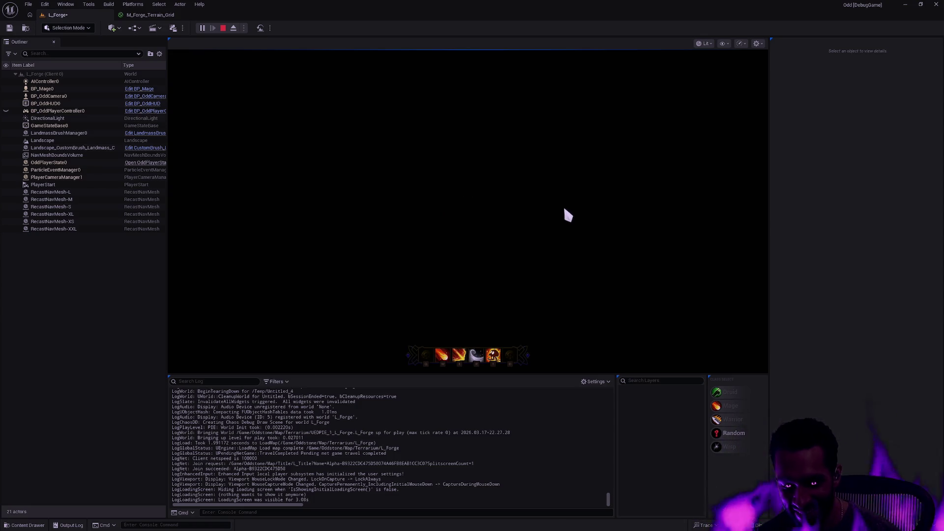
key("F8")
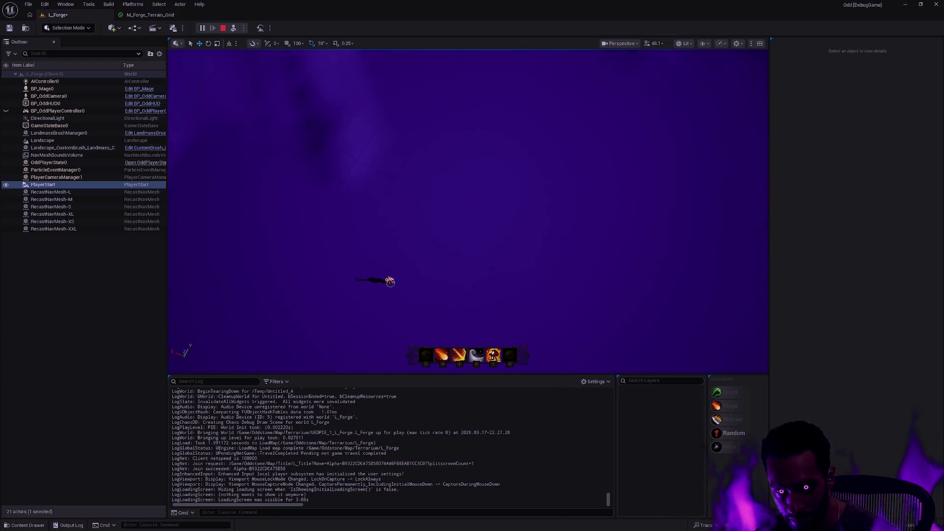
key("F8")
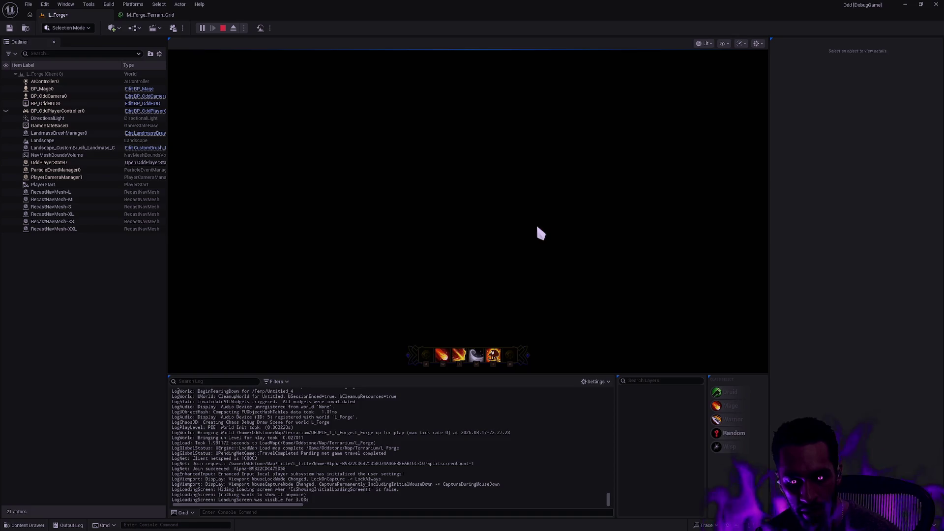
key("F8")
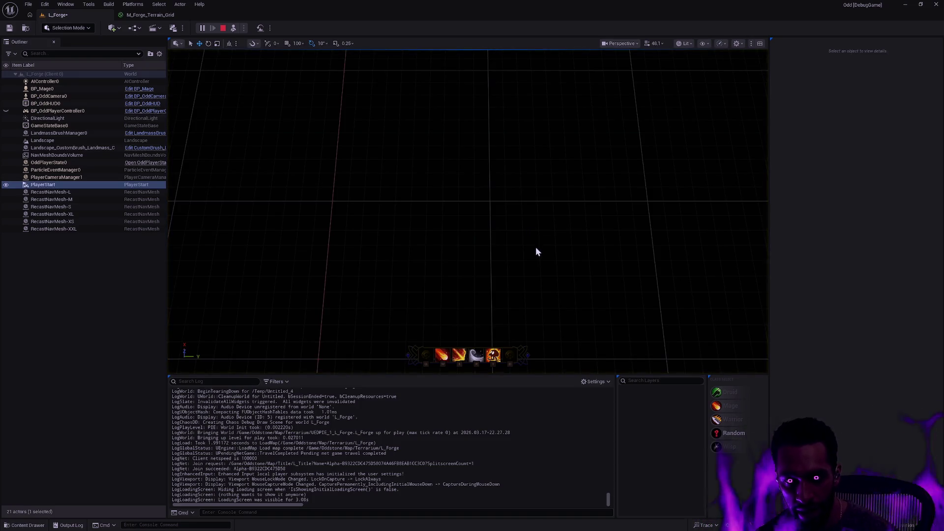
- Deselect the PlayerStart and select the camera actor BP_OddCamera0 in the Outliner
left_click_drag(535, 249, 530, 215)
right_click(539, 233)
left_click(531, 235)
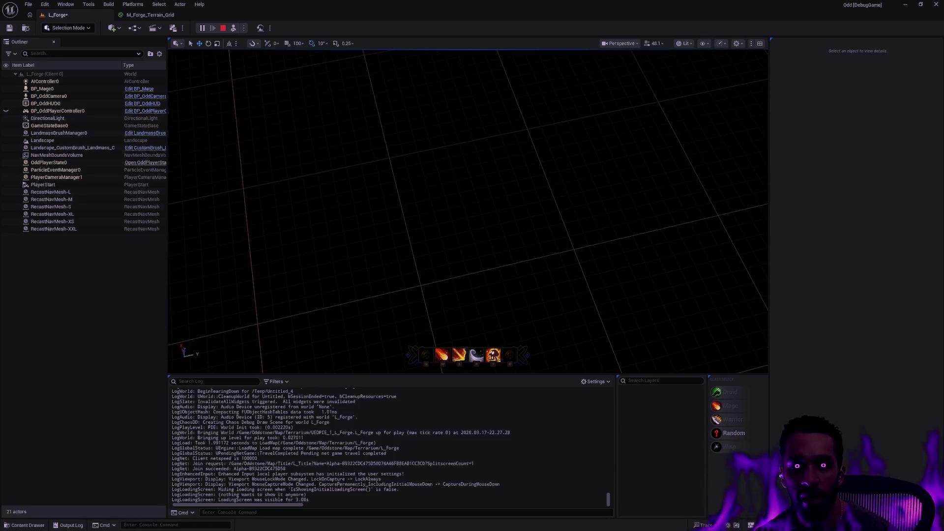
left_click(74, 96)
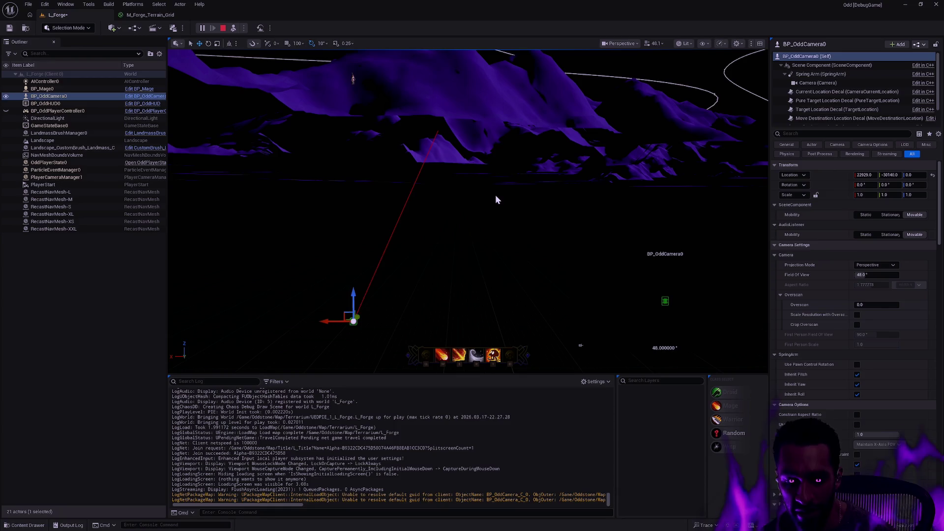
left_click_drag(494, 210, 494, 210)
- Repossess the character, move it once, and stop the play-test with Esc
key("F8")
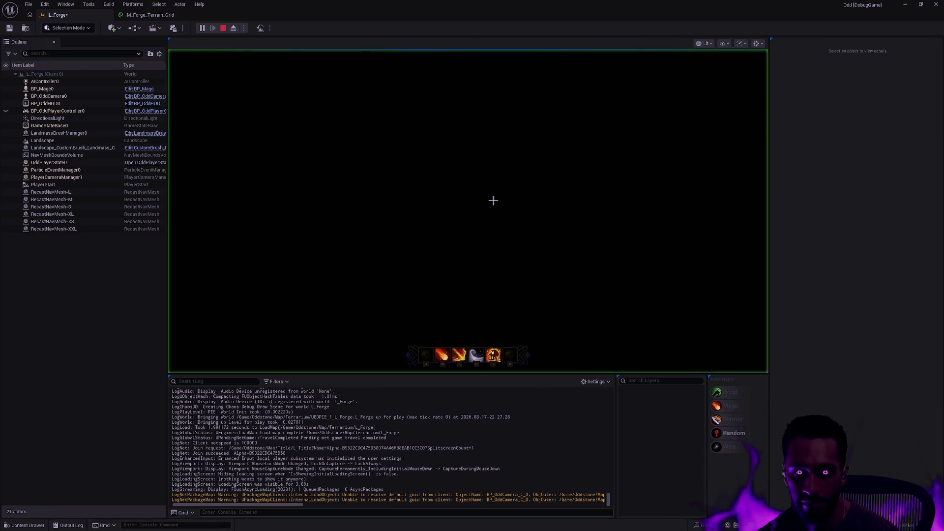
left_click(489, 199)
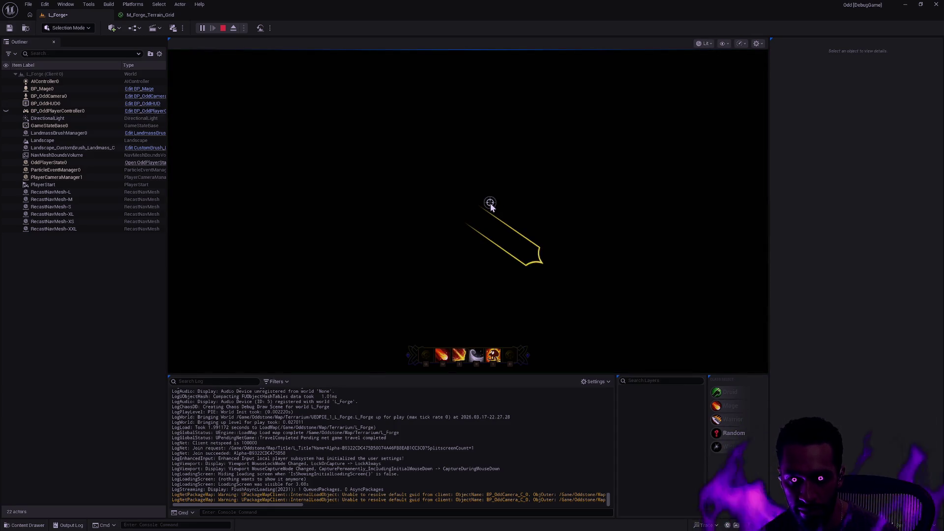
key("Escape")
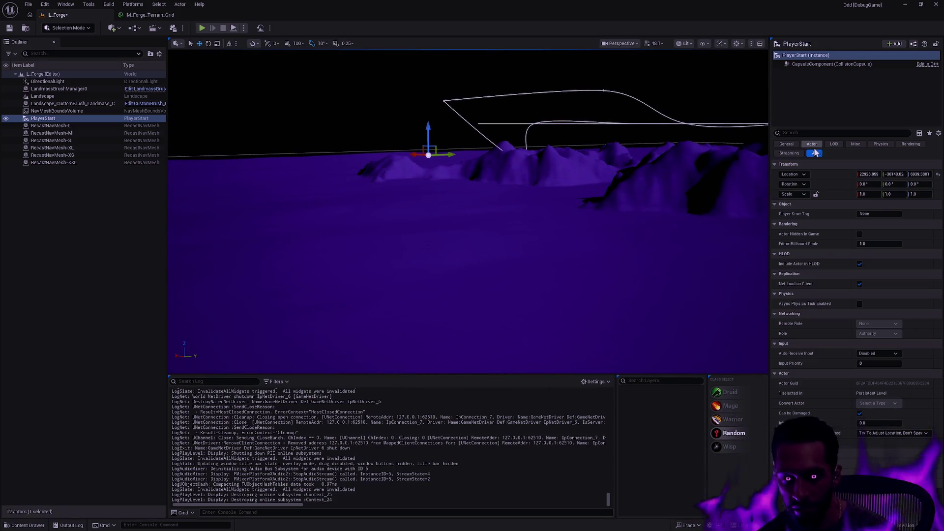
- Set the PlayerStart's Location Z to 0
left_click(920, 174)
type("0")
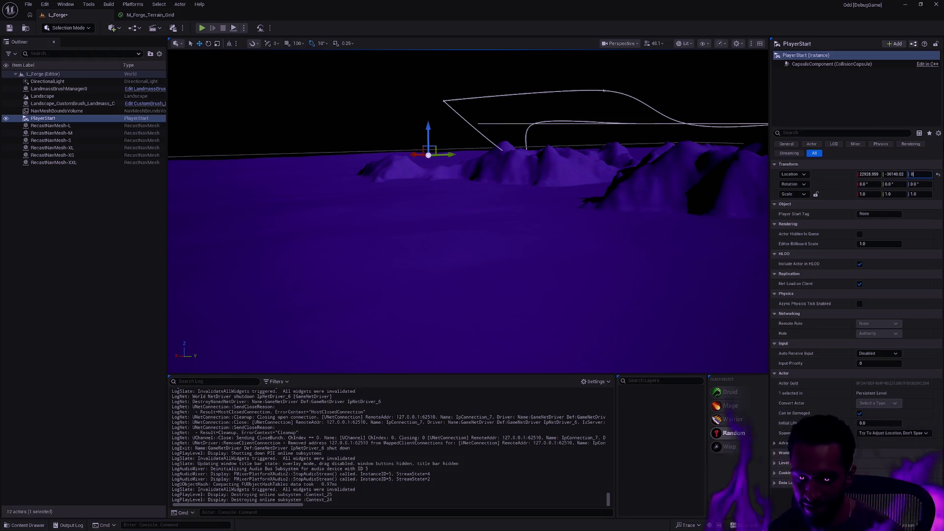
key("Return")
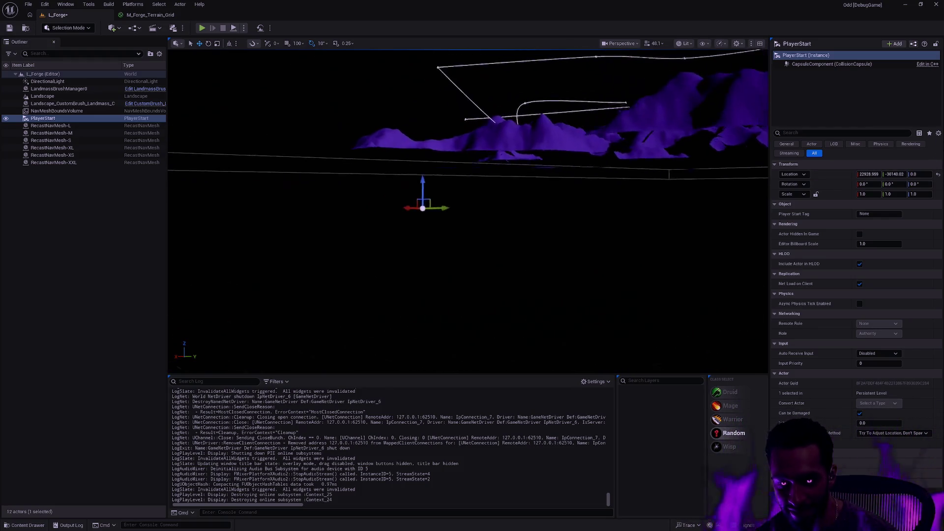
- Select the Landscape and NavMeshBoundsVolume and lower them together along Z
left_click_drag(368, 216, 367, 200)
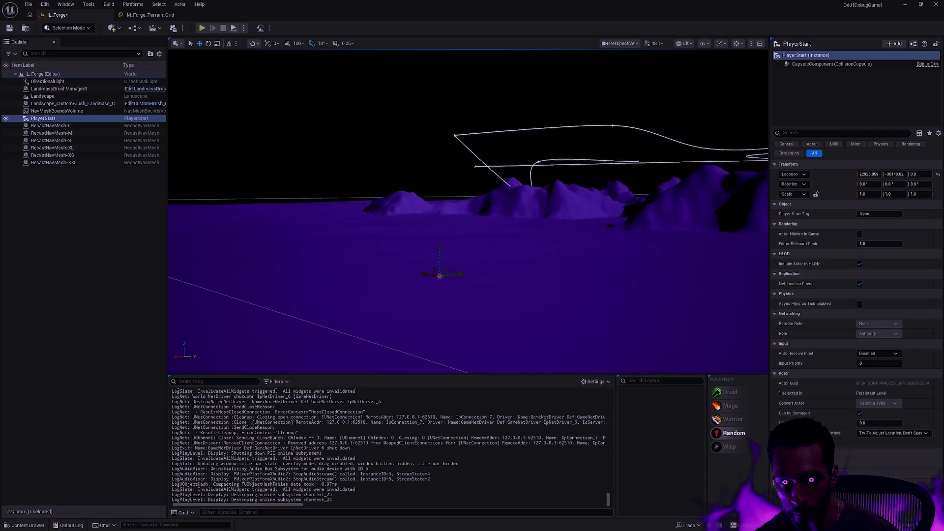
left_click(368, 201)
left_click(405, 205, "ctrl")
mouse_move(515, 222)
left_mouse_down()
mouse_move(516, 202)
mouse_move(494, 216)
mouse_move(472, 215)
mouse_move(501, 217)
mouse_move(485, 222)
left_mouse_up()
key("f")
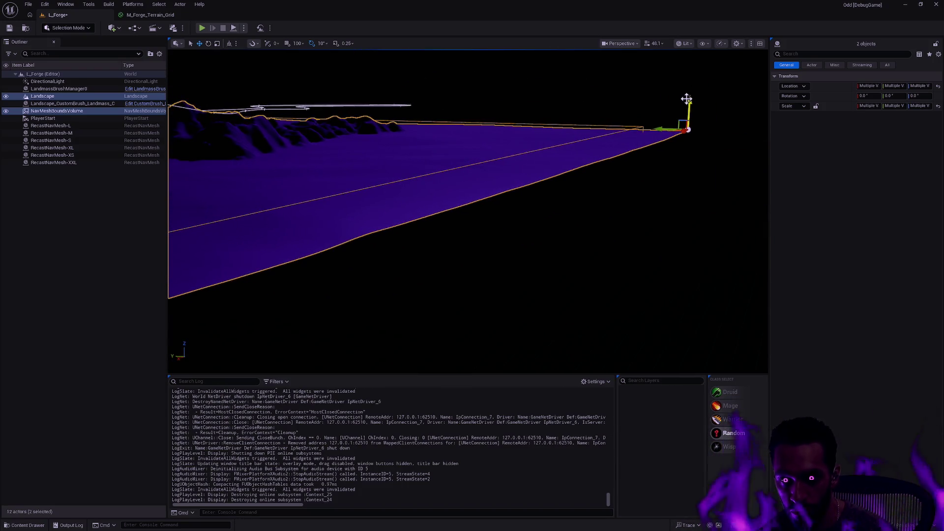
mouse_move(689, 102)
left_mouse_down()
mouse_move(687, 142)
mouse_move(694, 127)
left_mouse_up()
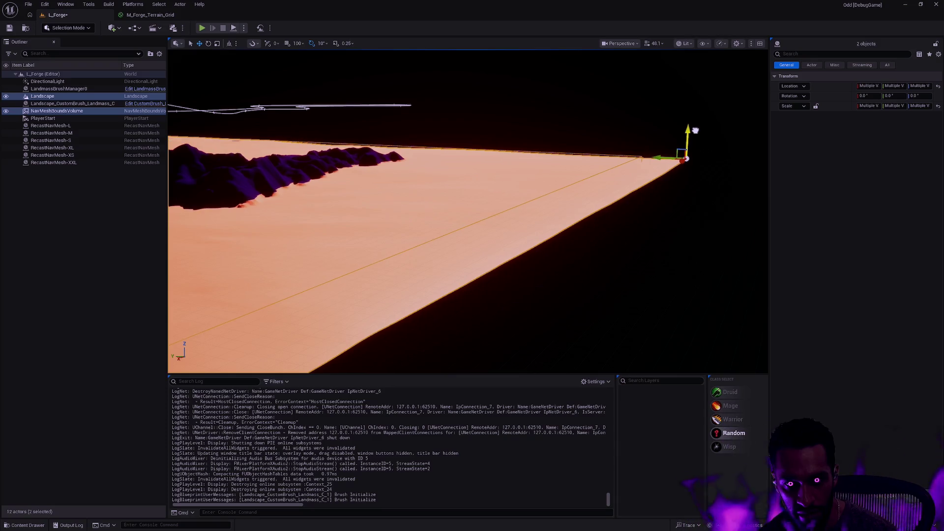
mouse_move(591, 154)
left_mouse_down()
mouse_move(532, 142)
mouse_move(532, 113)
mouse_move(275, 115)
left_mouse_up()
key("Escape")
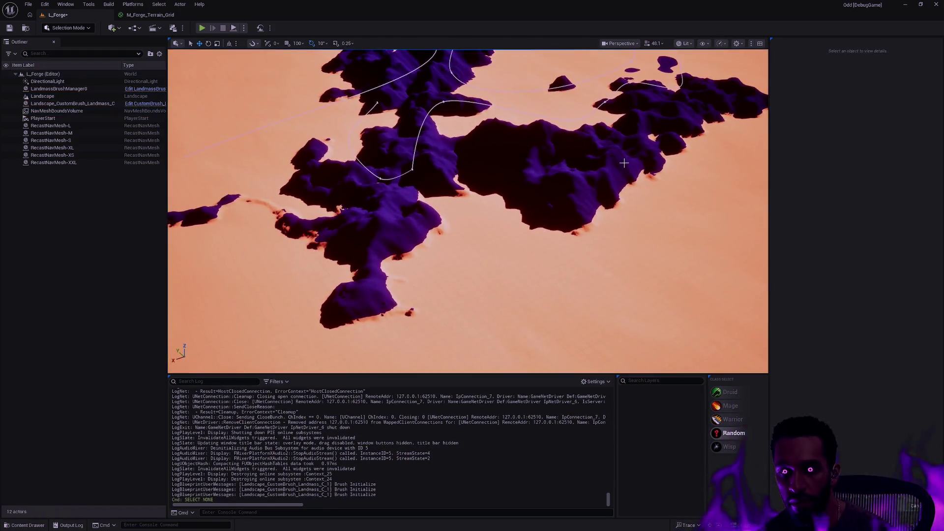
- Give the landscape the M_Terrarium_Terrain_Grid material, then start a play-test with Alt+P
left_click(276, 115)
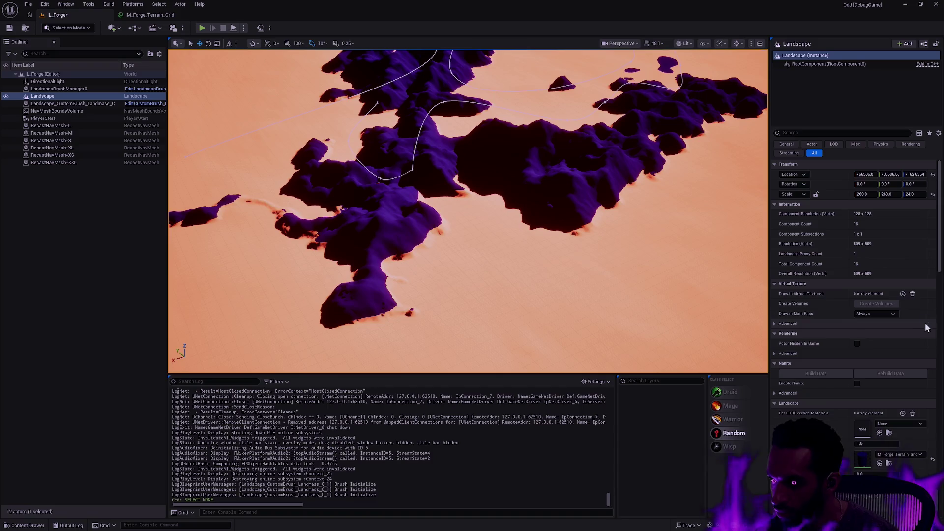
left_click(916, 454)
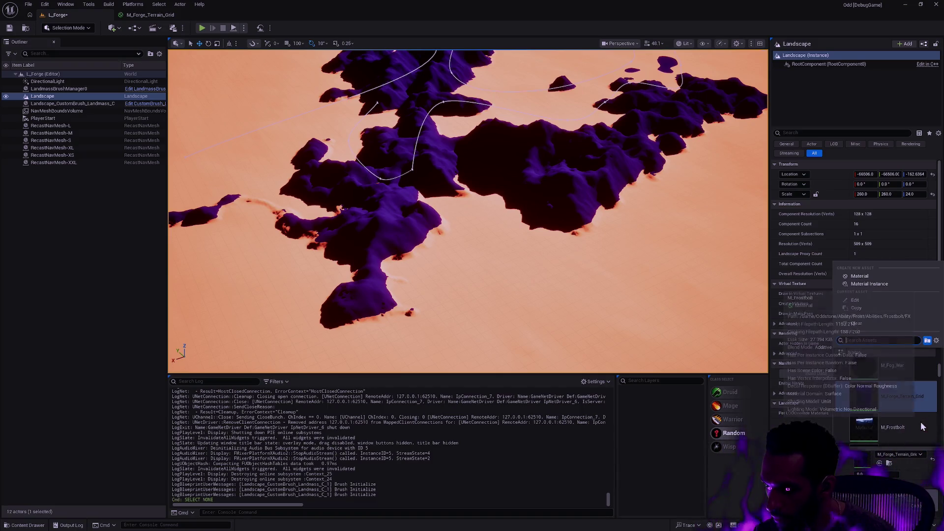
type("ter")
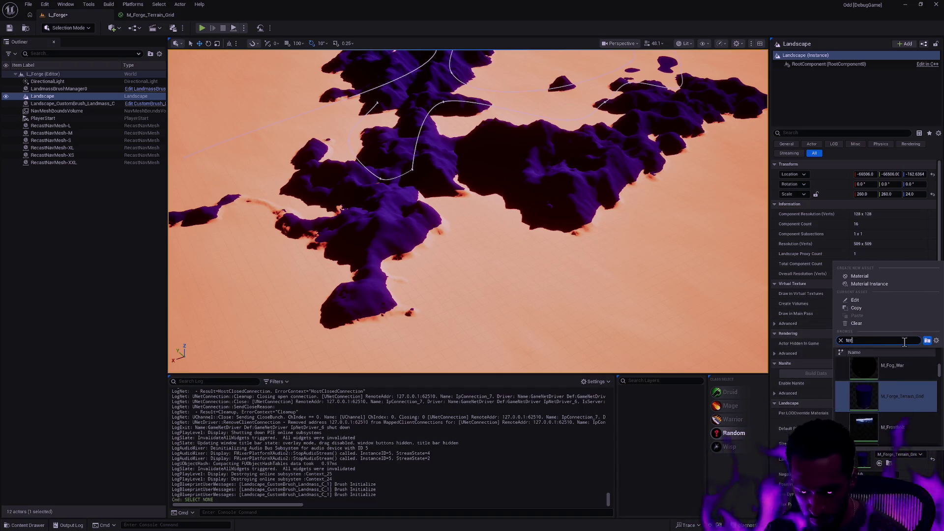
type("rain_grid")
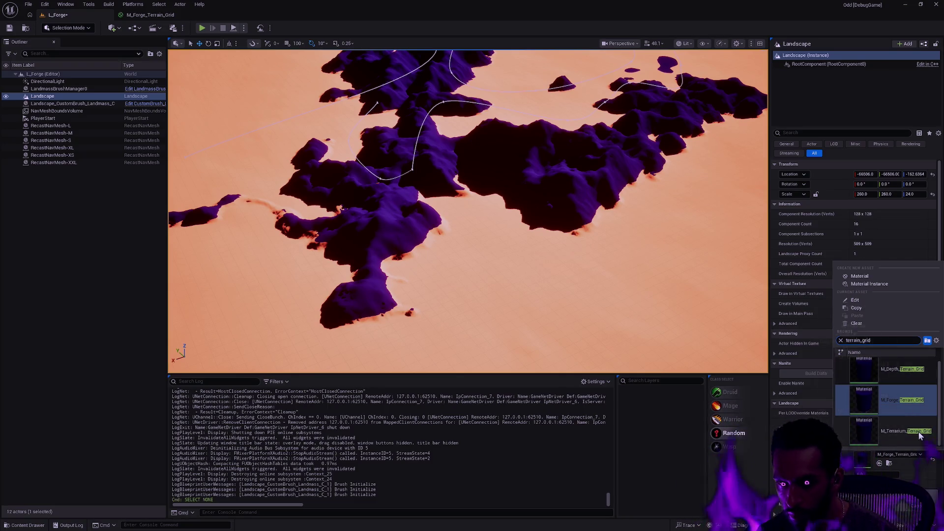
left_click(907, 430)
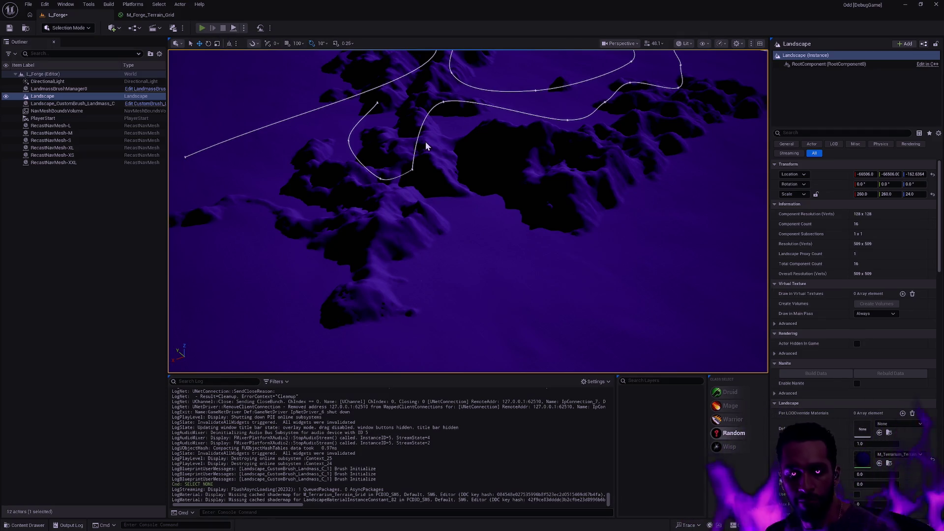
key("alt+p")
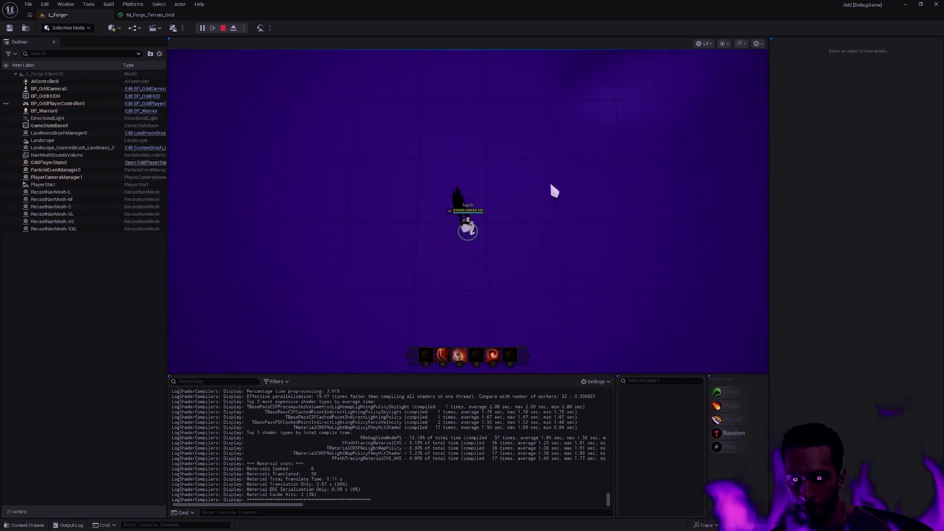
- Go fullscreen with F11 and walk the hero to many spots around the arena
key("F11")
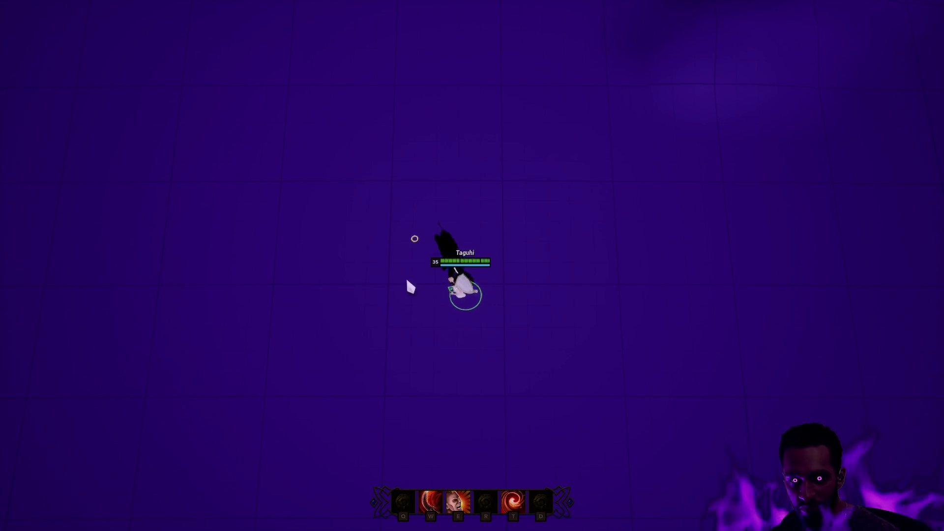
left_click(492, 277)
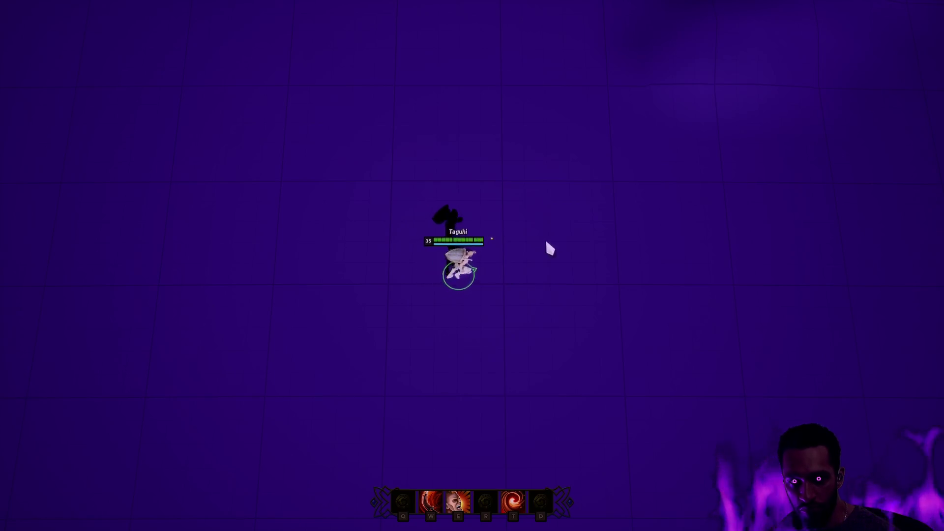
left_click(612, 91)
left_click(791, 162)
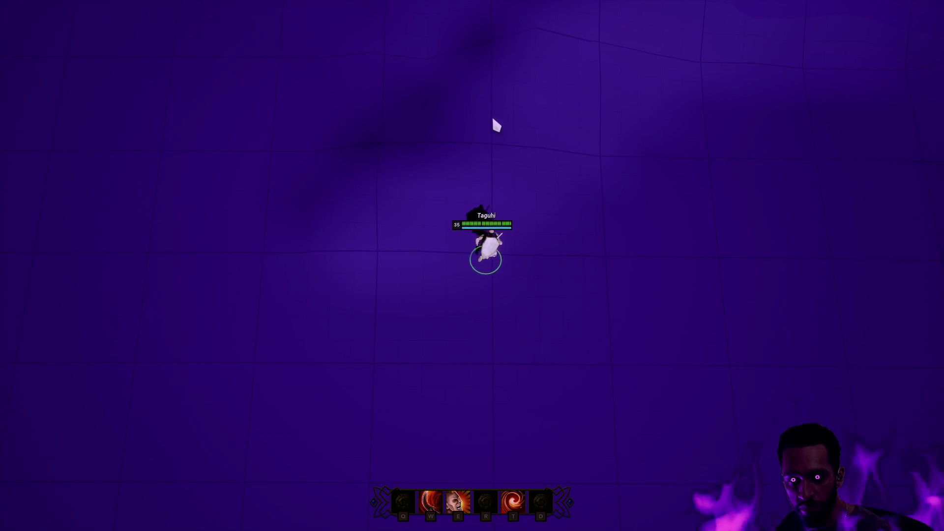
left_click(551, 132)
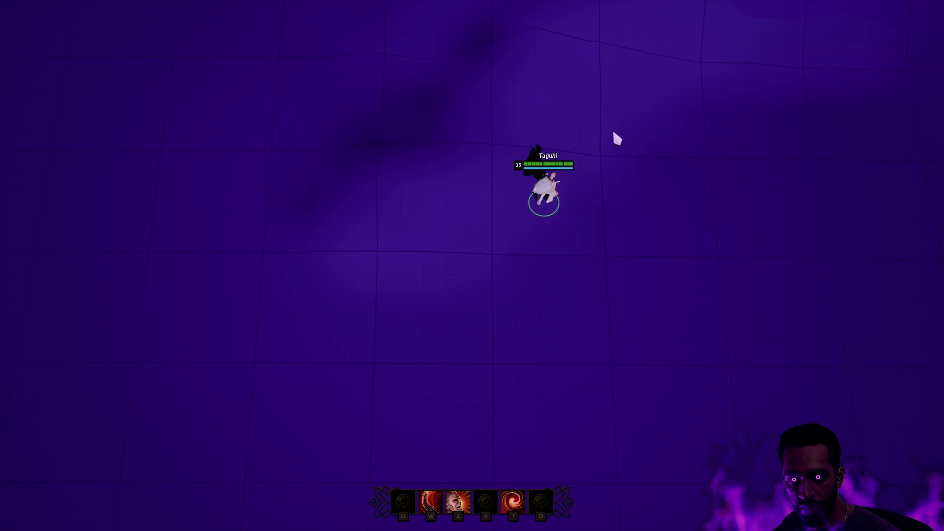
left_click(621, 168)
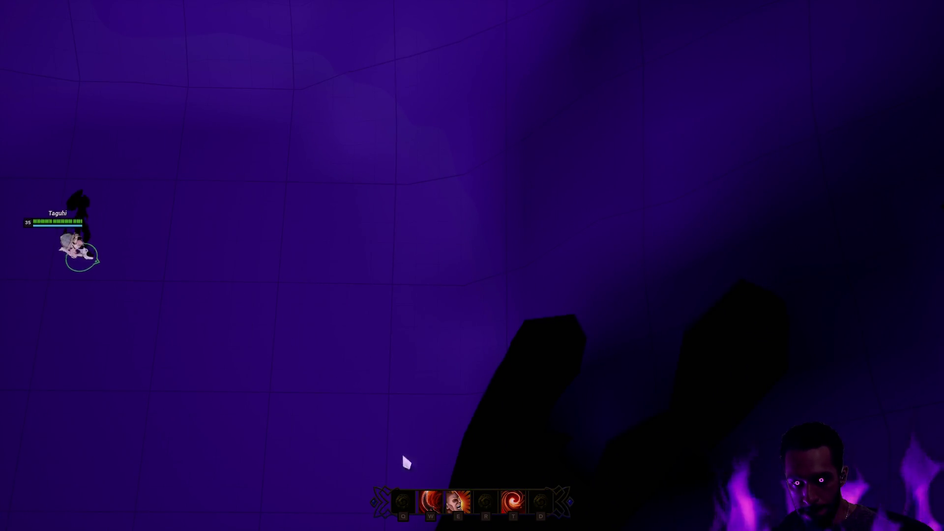
right_click(359, 445)
right_click(487, 383)
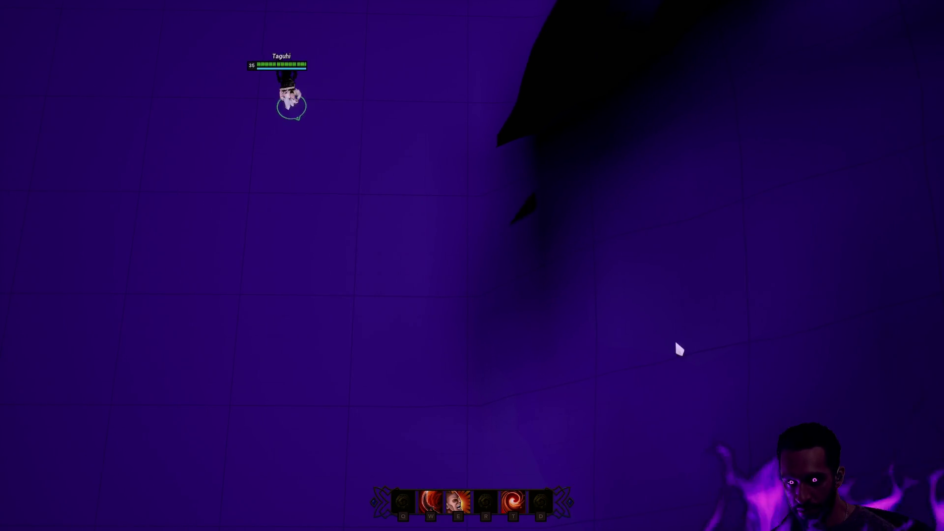
right_click(411, 468)
right_click(489, 341)
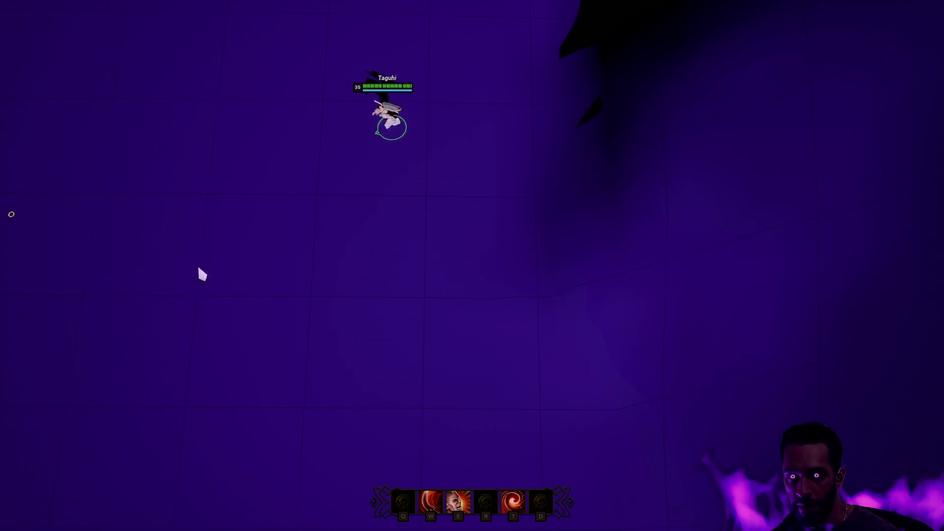
right_click(490, 421)
right_click(451, 329)
right_click(292, 301)
right_click(609, 391)
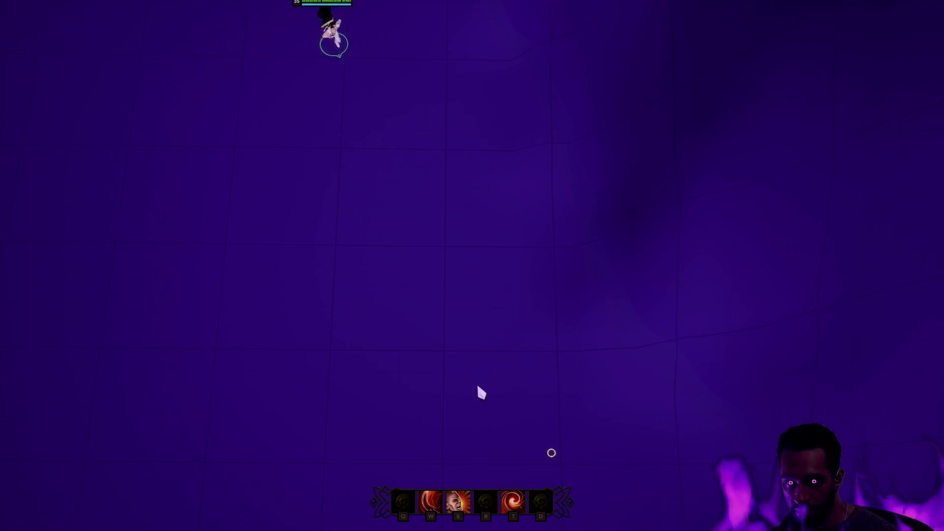
right_click(419, 321)
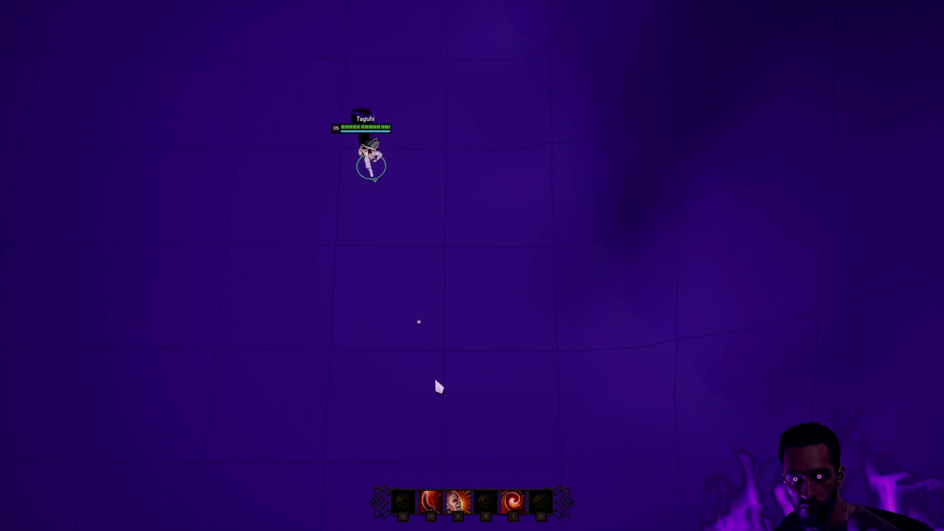
right_click(413, 374)
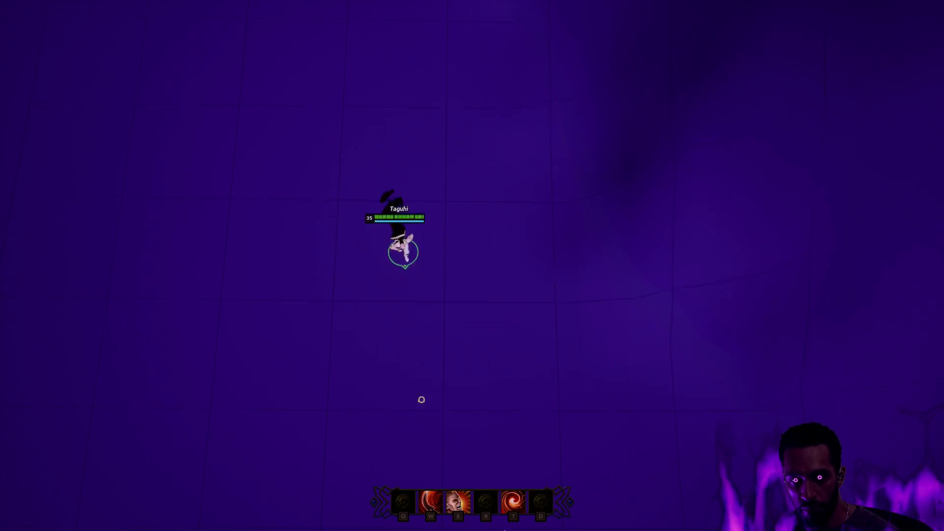
right_click(506, 354)
right_click(368, 367)
right_click(503, 382)
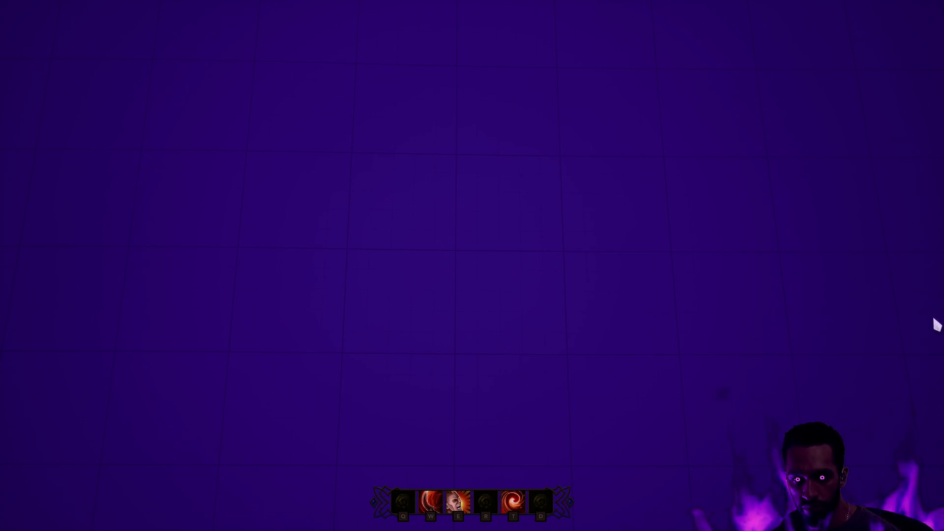
right_click(648, 366)
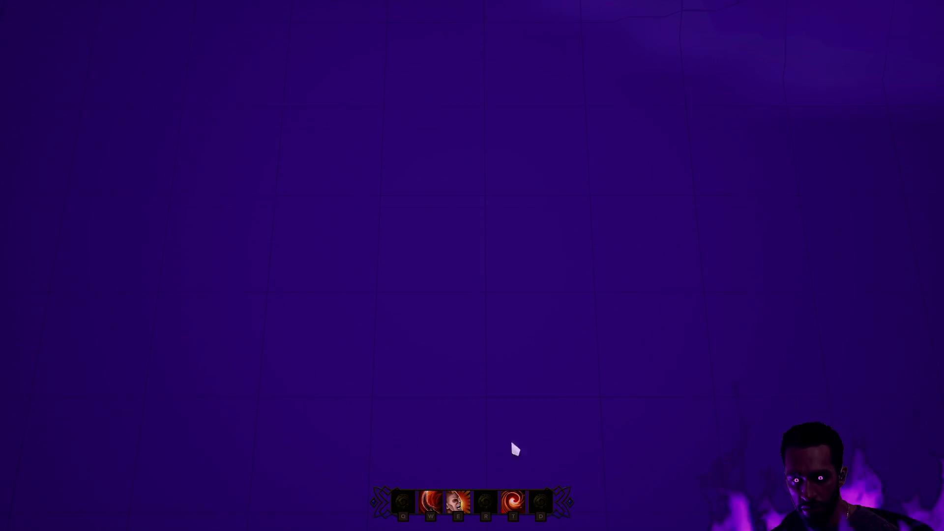
right_click(476, 373)
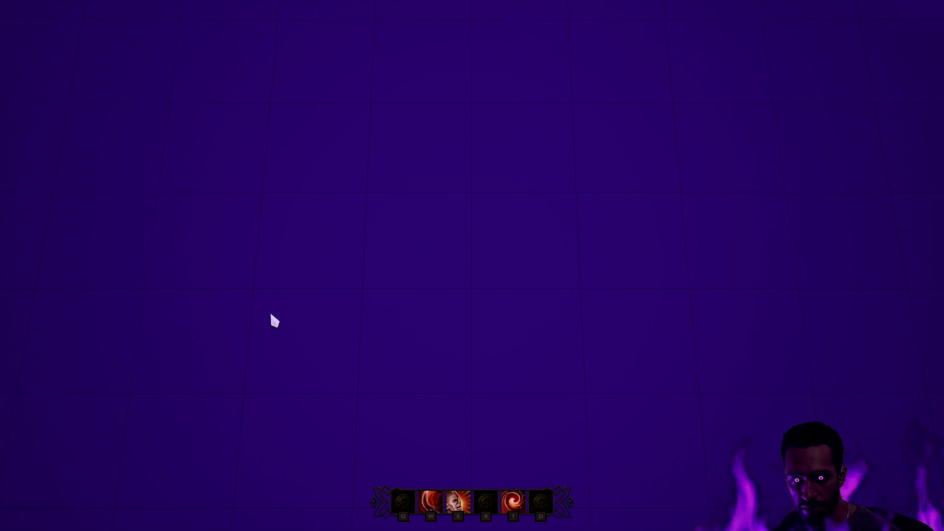
right_click(454, 363)
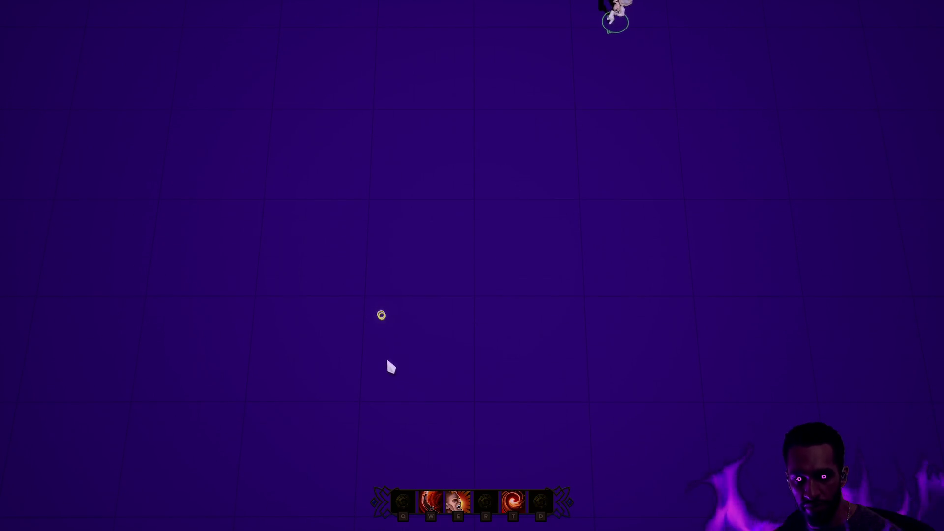
- Walk the hero across to the arena's left side, then end the play session
right_click(459, 417)
right_click(377, 400)
right_click(374, 393)
right_click(366, 381)
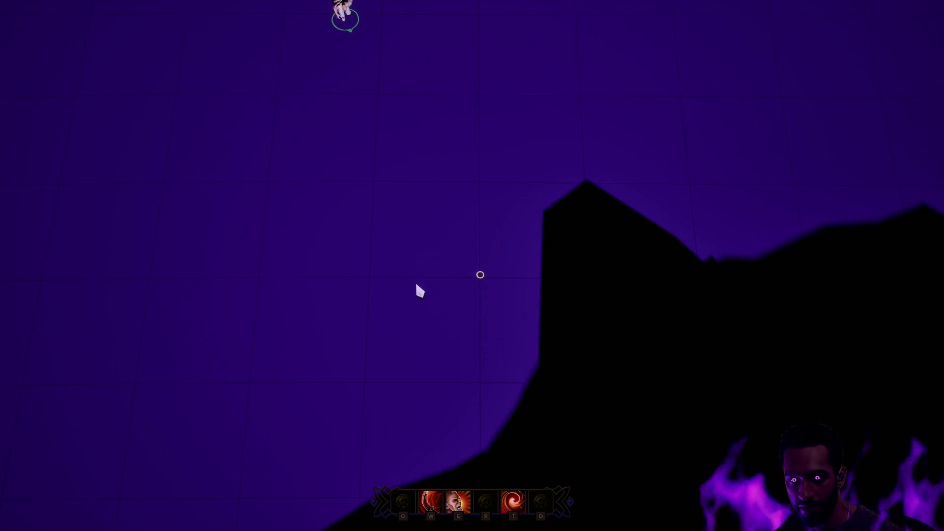
right_click(290, 183)
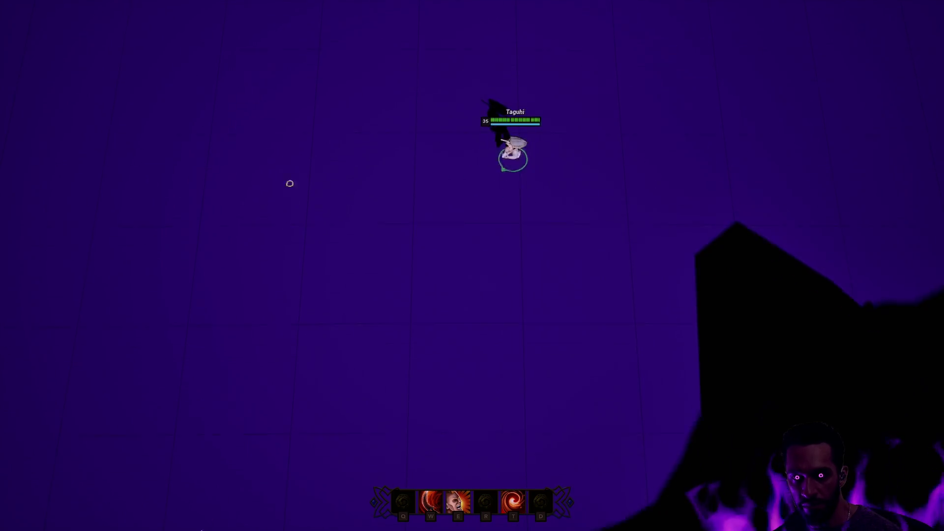
right_click(152, 255)
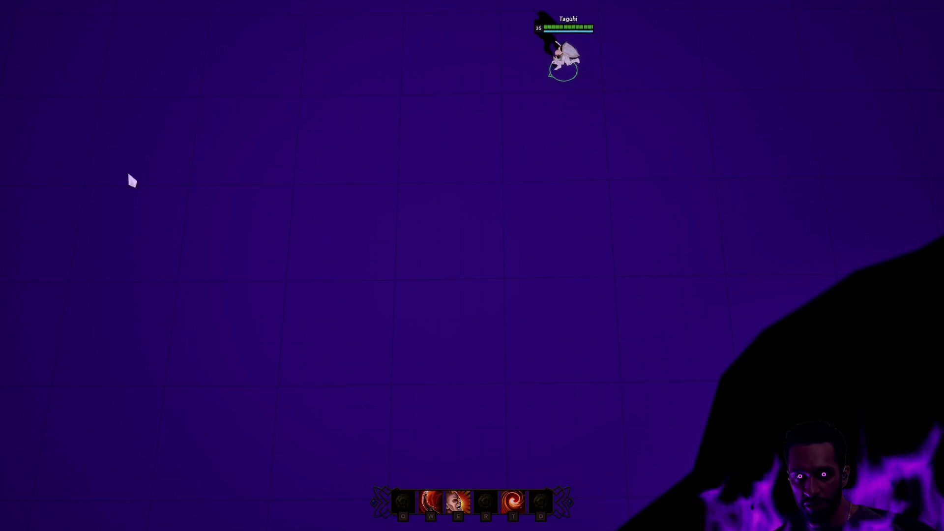
right_click(125, 213)
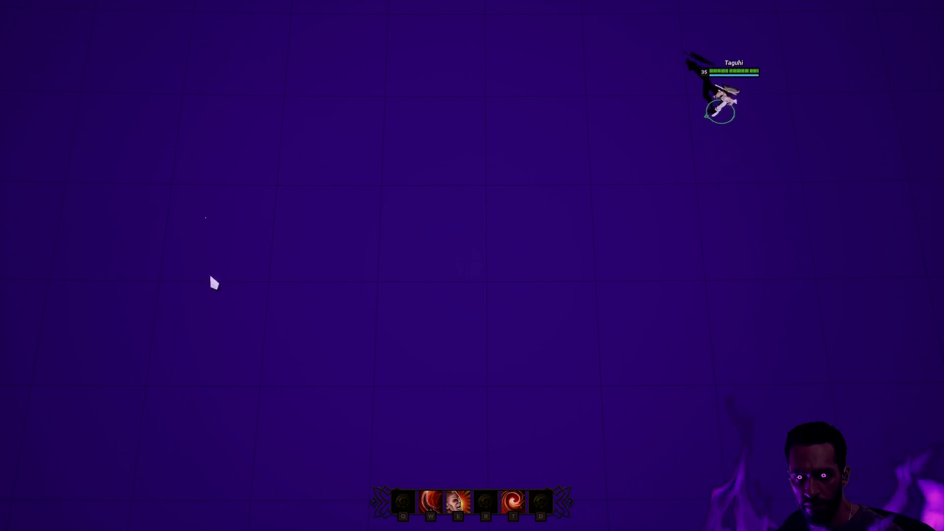
right_click(320, 231)
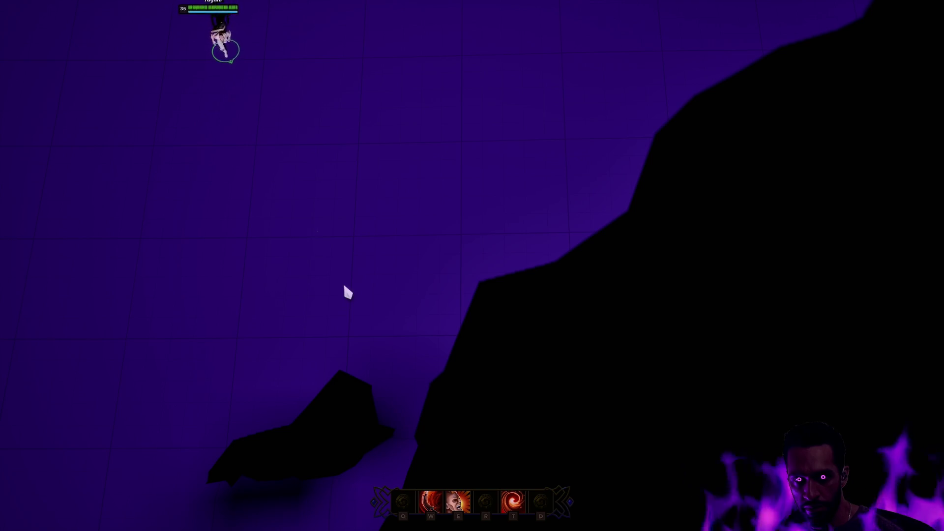
right_click(295, 325)
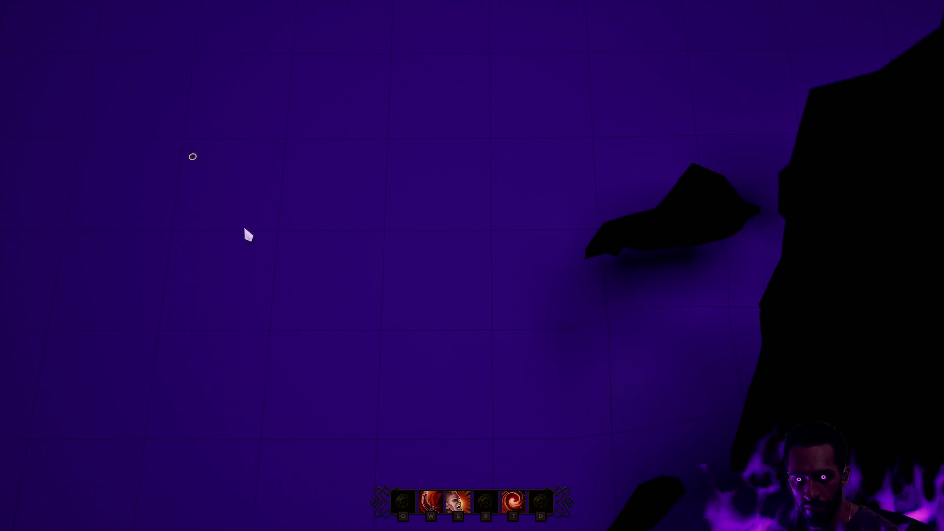
key("Escape")
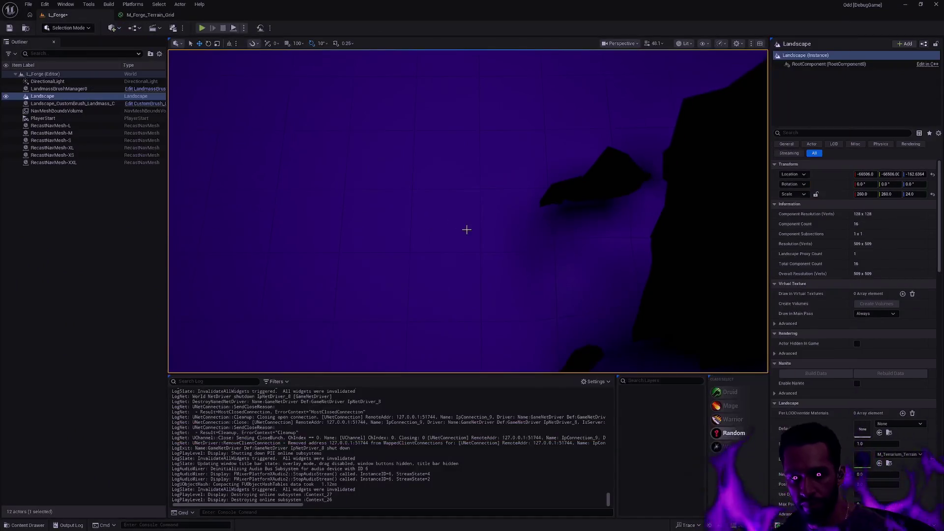
- Frame the terrain, save L_Forge, and open L_Terrarium from the Content Drawer
key("f")
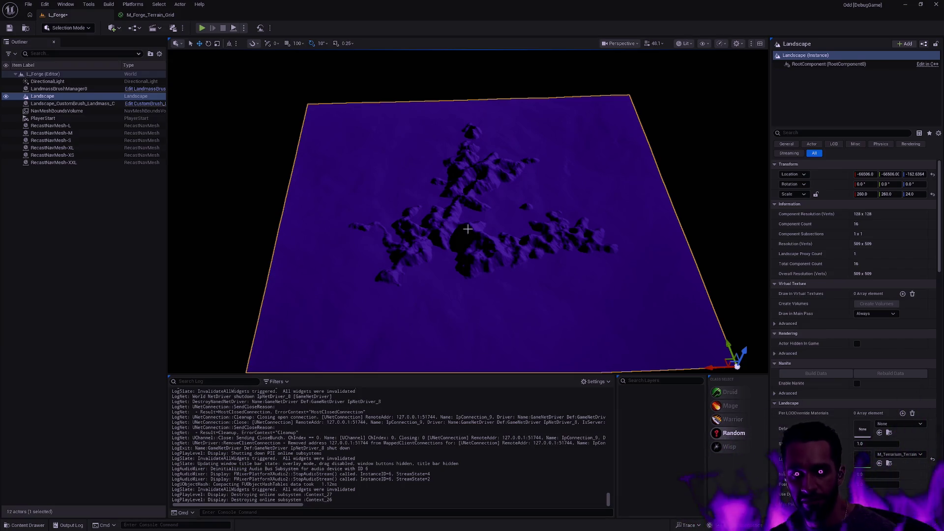
key("ctrl+space")
key("ctrl+s")
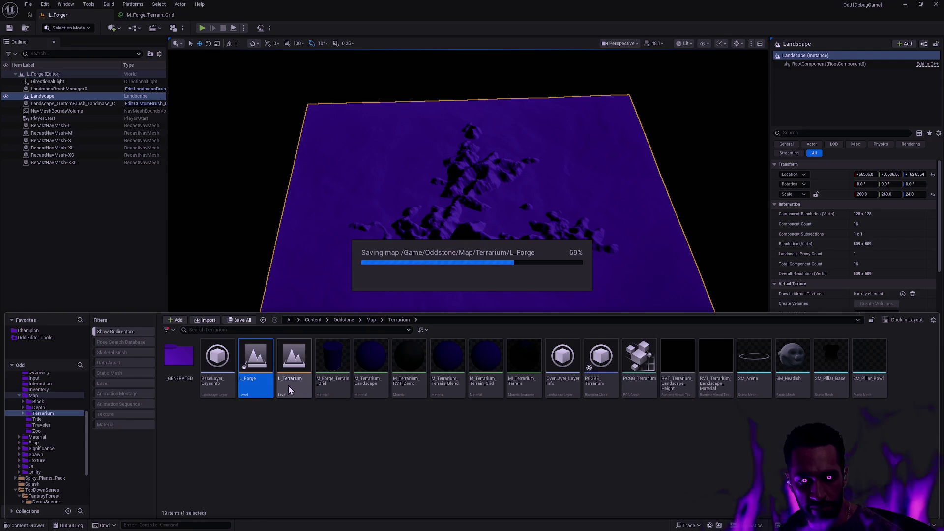
double_click(288, 385)
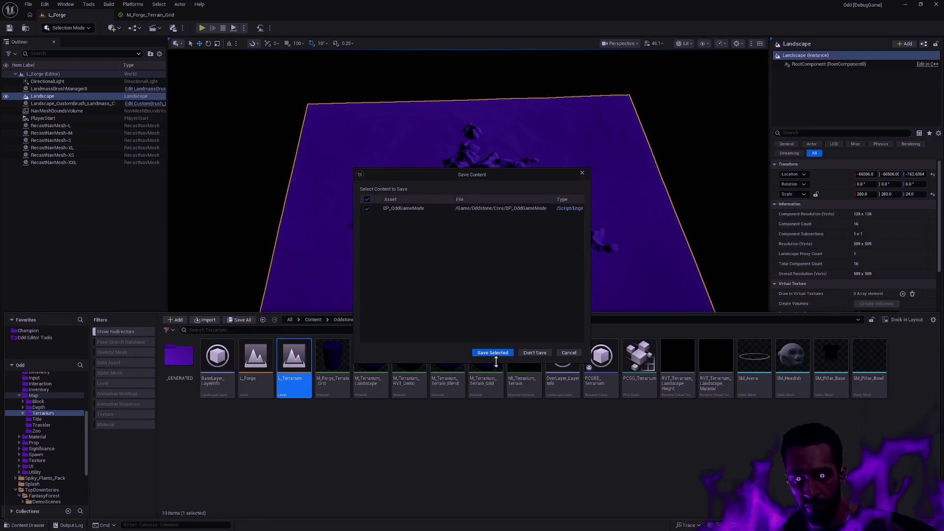
- Dismiss the save prompt to load L_Terrarium and pan over the arena circles
left_click(534, 352)
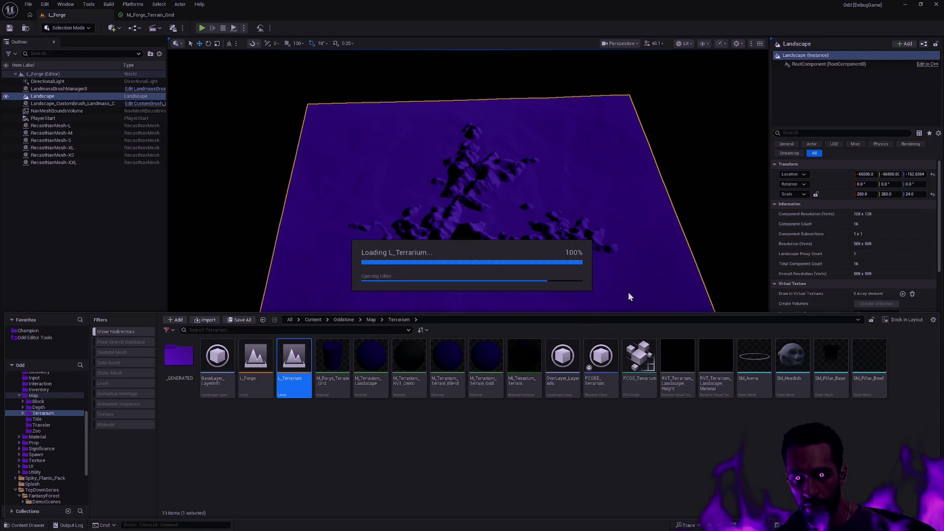
left_click(590, 257)
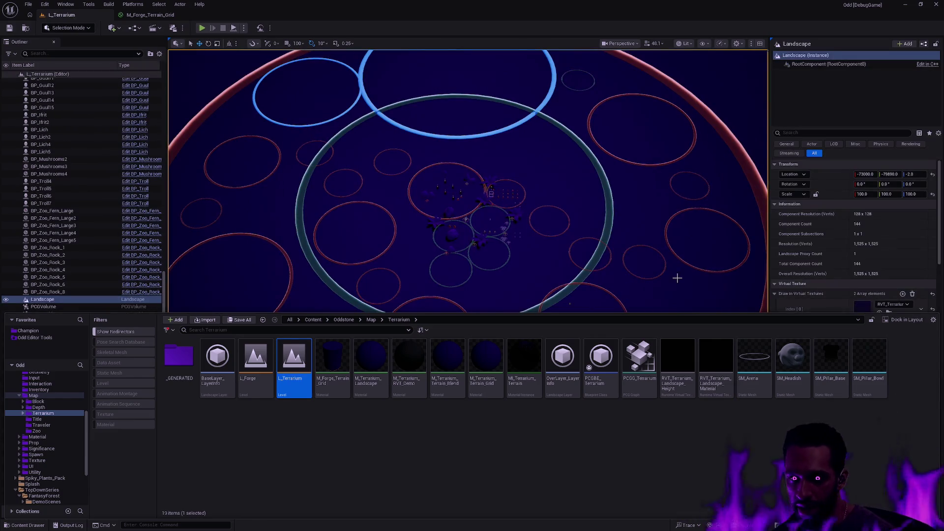
key("Escape")
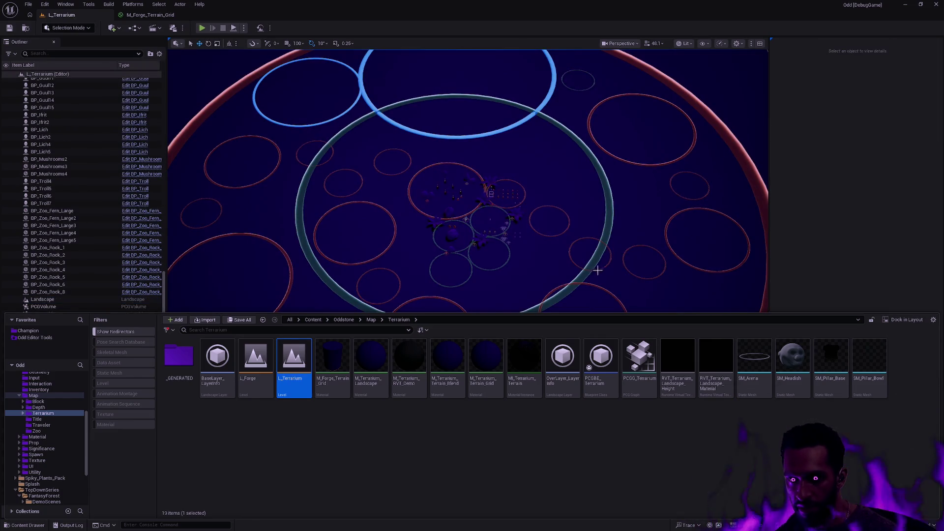
left_click(866, 305)
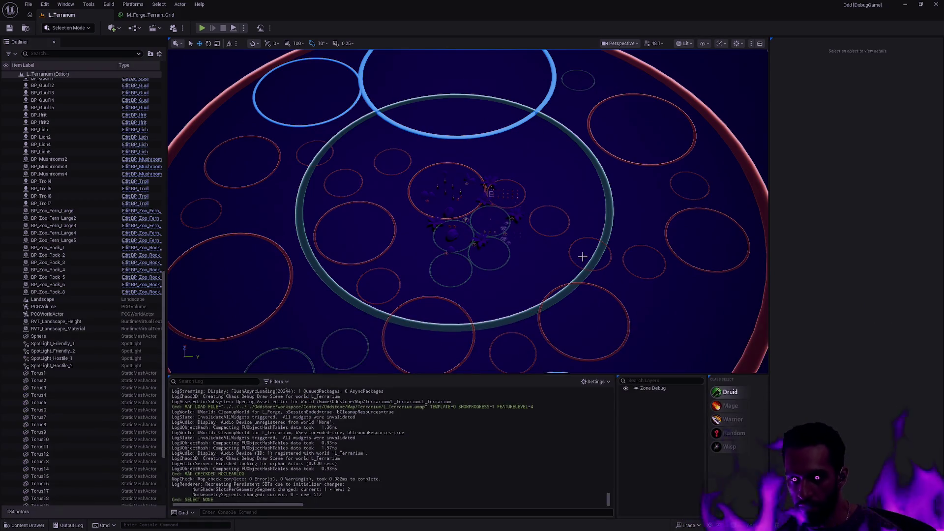
mouse_move(594, 264)
left_mouse_down()
mouse_move(664, 243)
mouse_move(654, 295)
mouse_move(639, 256)
mouse_move(640, 187)
left_mouse_up()
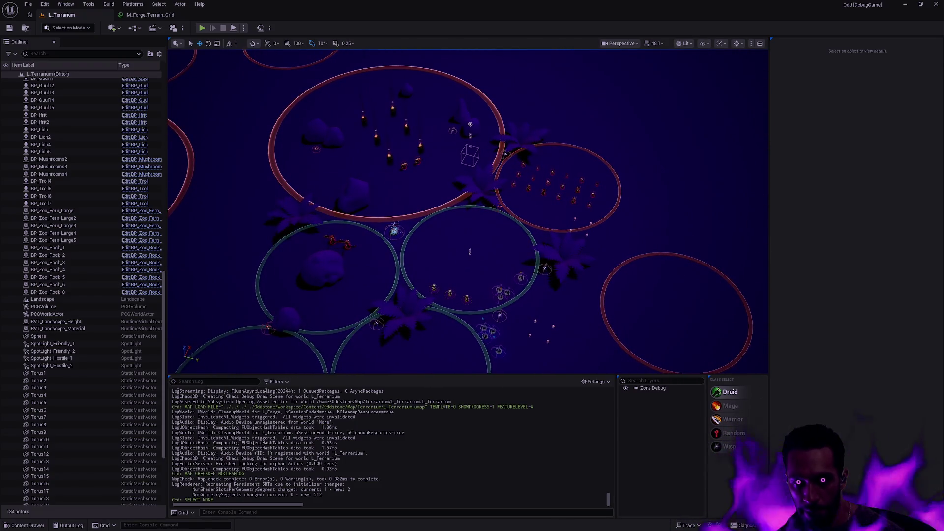
mouse_move(562, 264)
left_mouse_down()
mouse_move(561, 256)
mouse_move(562, 276)
mouse_move(562, 264)
left_mouse_up()
- Hide the landscape and inspect the Torus33 ring from above
left_click(441, 171)
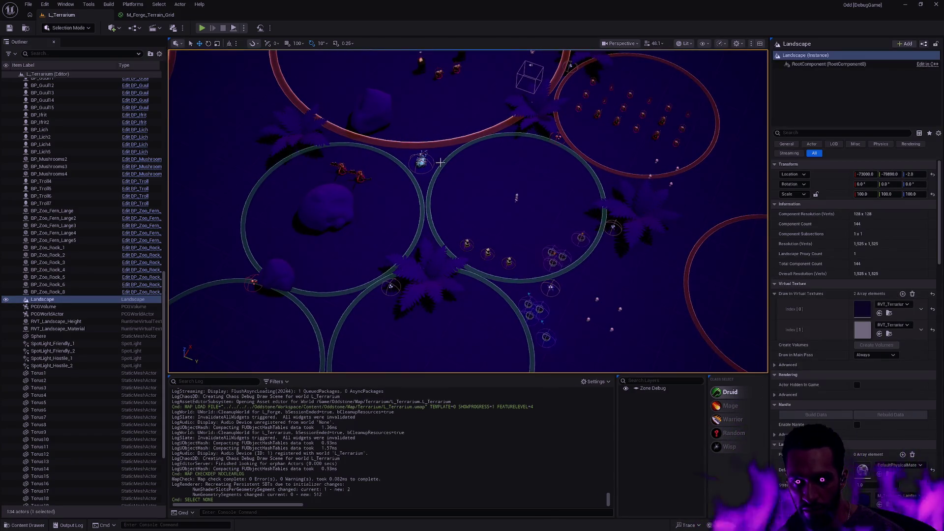
mouse_move(448, 161)
left_mouse_down()
mouse_move(448, 123)
mouse_move(616, 236)
left_mouse_up()
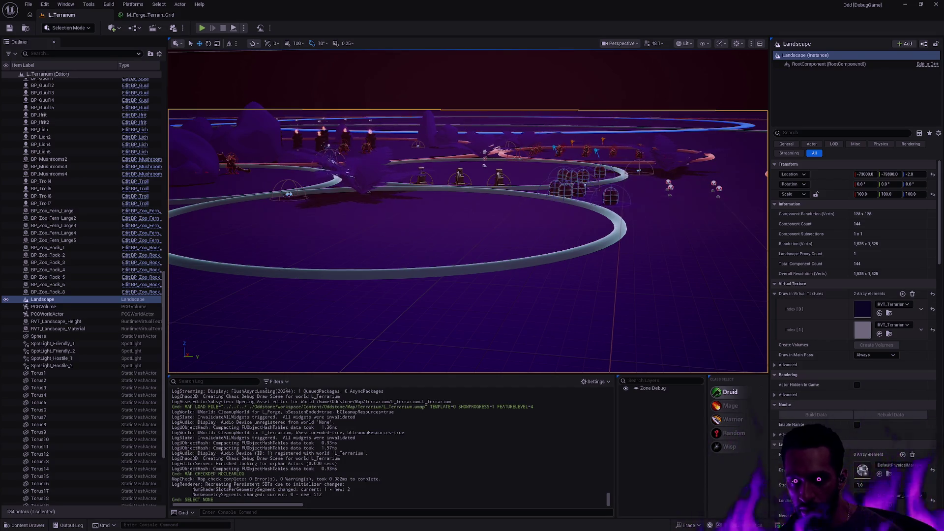
key("h")
key("h")
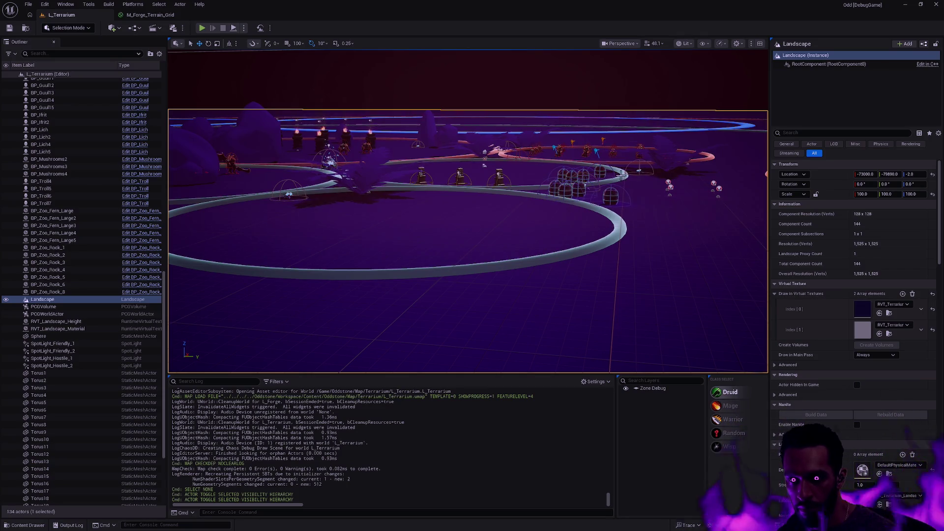
left_click(615, 223)
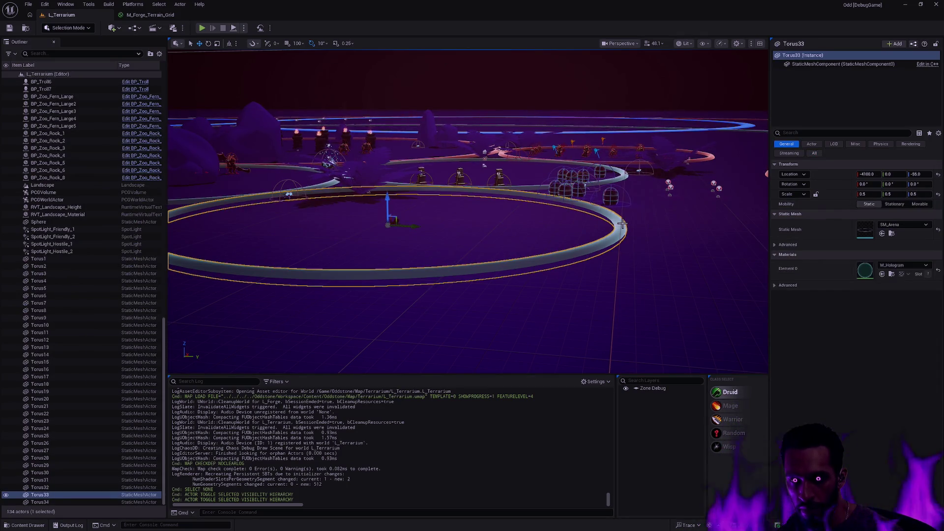
mouse_move(640, 225)
left_mouse_down()
mouse_move(639, 315)
mouse_move(644, 224)
left_mouse_up()
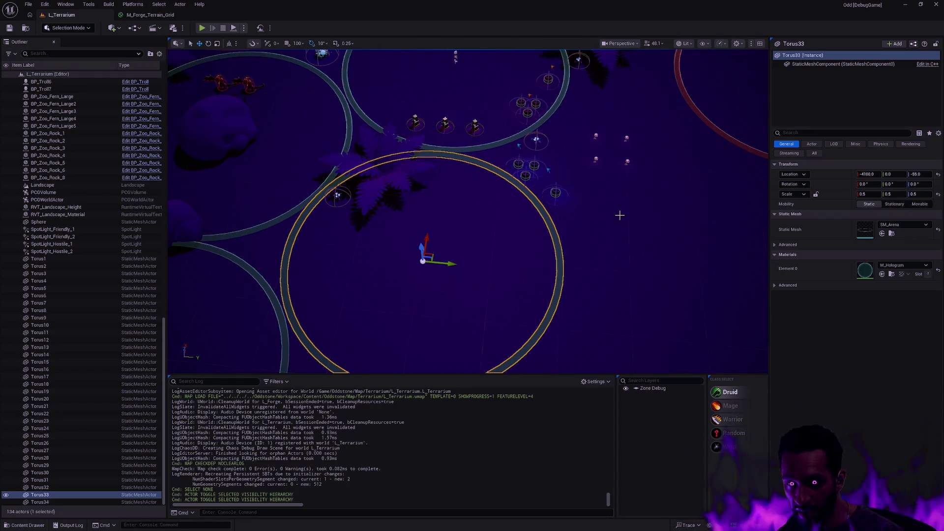
mouse_move(594, 232)
left_mouse_down()
mouse_move(594, 189)
mouse_move(551, 216)
mouse_move(592, 253)
mouse_move(447, 262)
left_mouse_up()
key("Escape")
- Frame the Torus2 ring, then pull back to a top-down view of the whole arena
left_click(447, 262)
key("f")
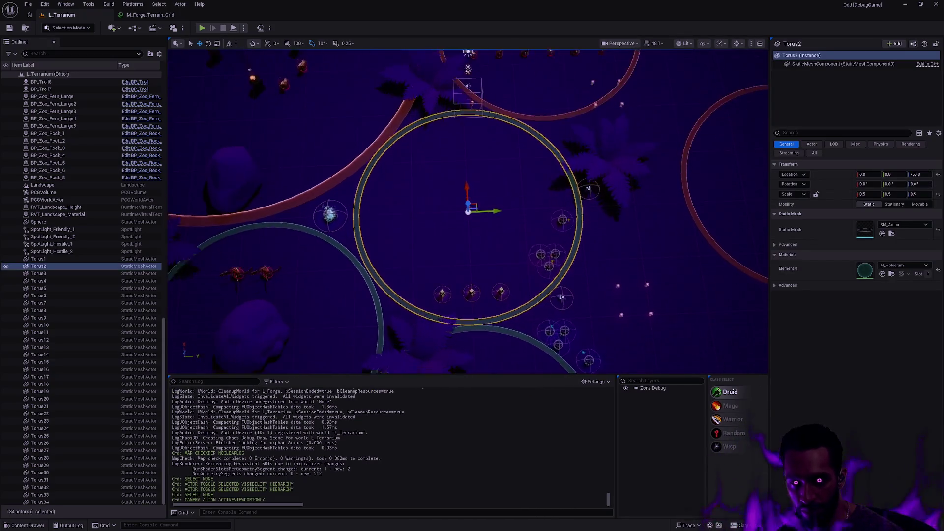
mouse_move(468, 211)
left_mouse_down()
mouse_move(468, 194)
mouse_move(554, 240)
mouse_move(554, 224)
left_mouse_up()
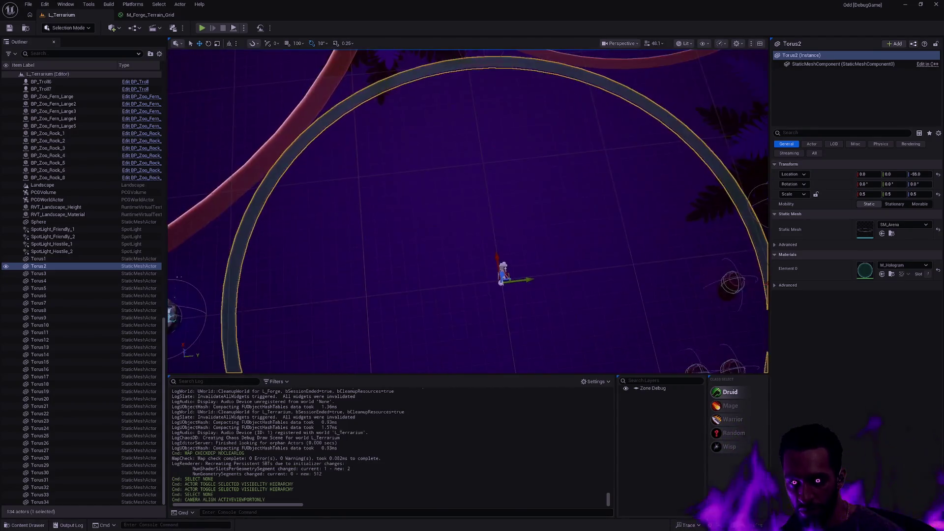
scroll(539, 232, "down", 3)
scroll(538, 232, "up", 3)
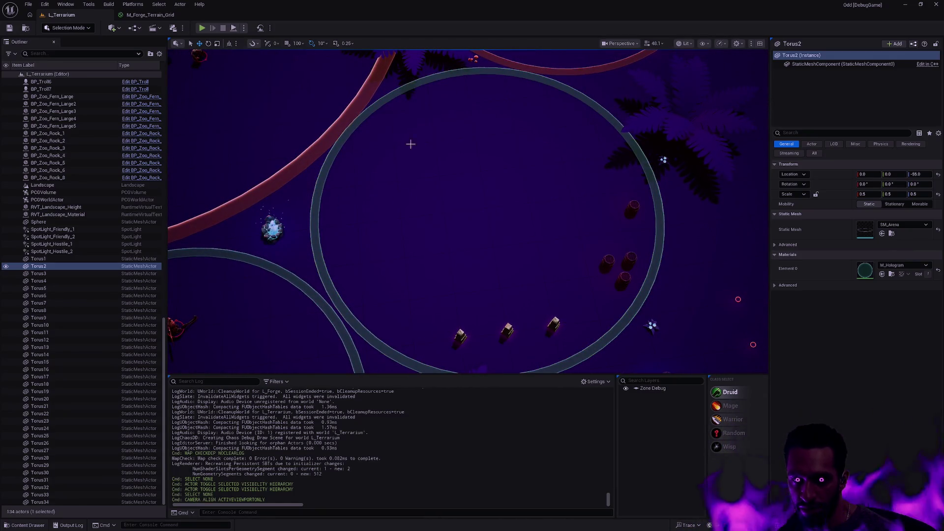
mouse_move(493, 191)
left_mouse_down()
mouse_move(491, 297)
mouse_move(472, 246)
mouse_move(492, 221)
mouse_move(462, 157)
left_mouse_up()
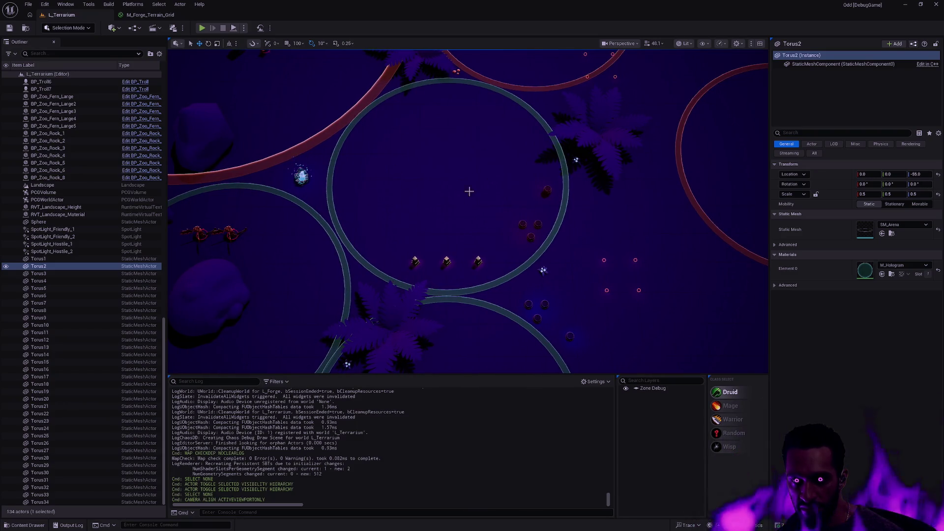
key("f")
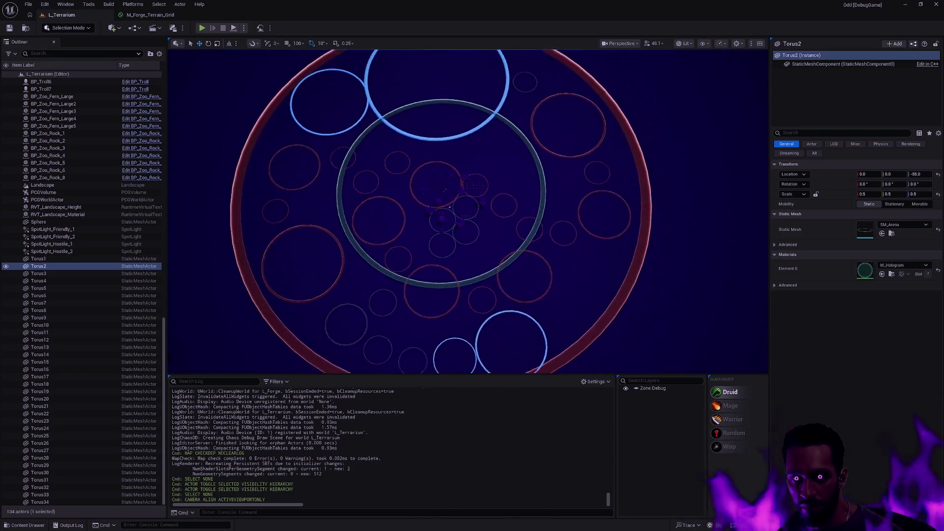
scroll(413, 140, "down", 10)
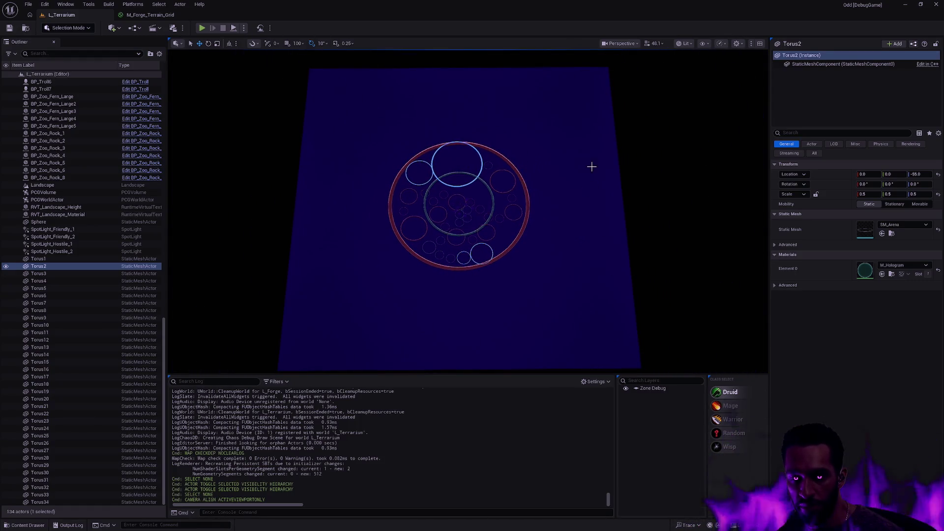
left_click(686, 43)
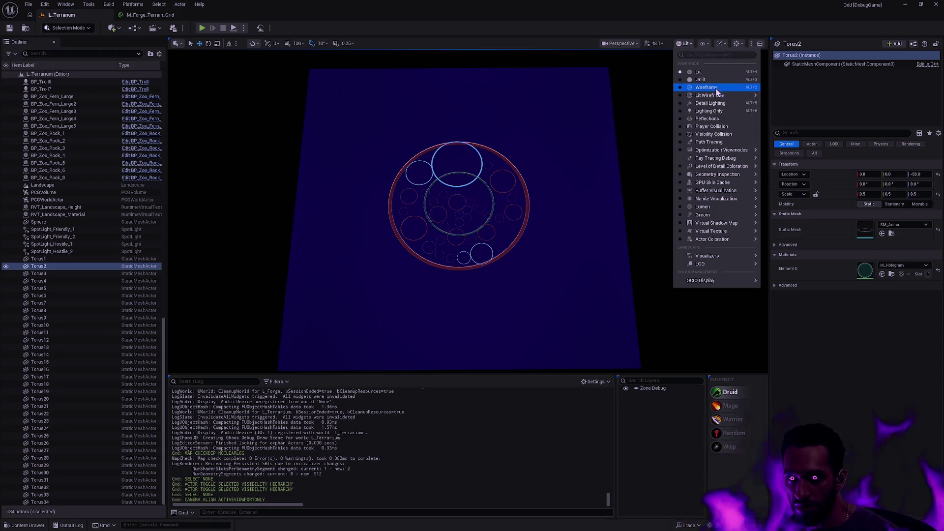
- Switch the viewport to Top and measure the arena's width edge to edge
left_click(658, 43)
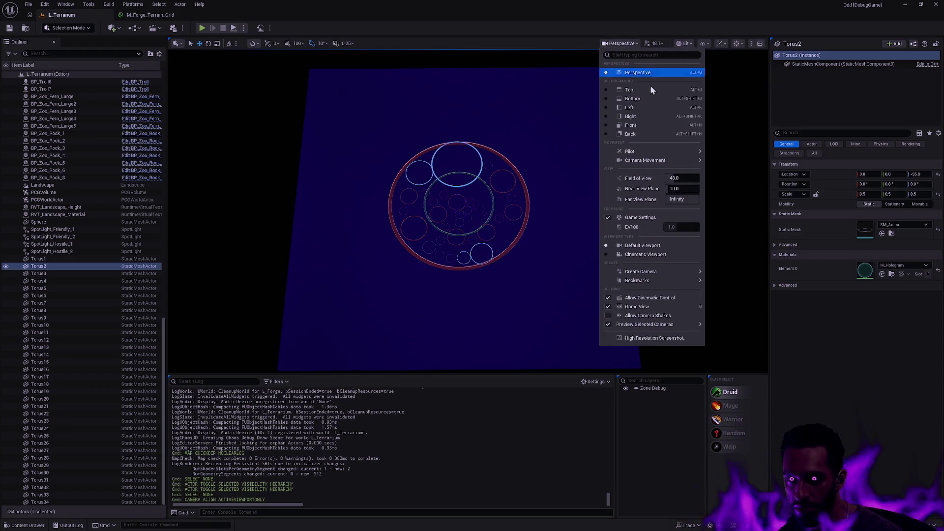
left_click(651, 92)
scroll(534, 147, "down", 10)
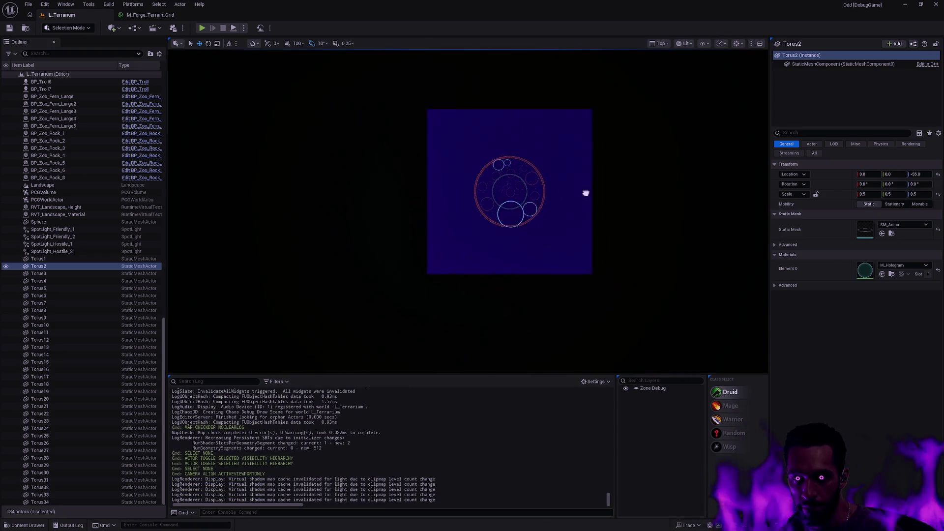
left_click_drag(476, 202, 577, 197)
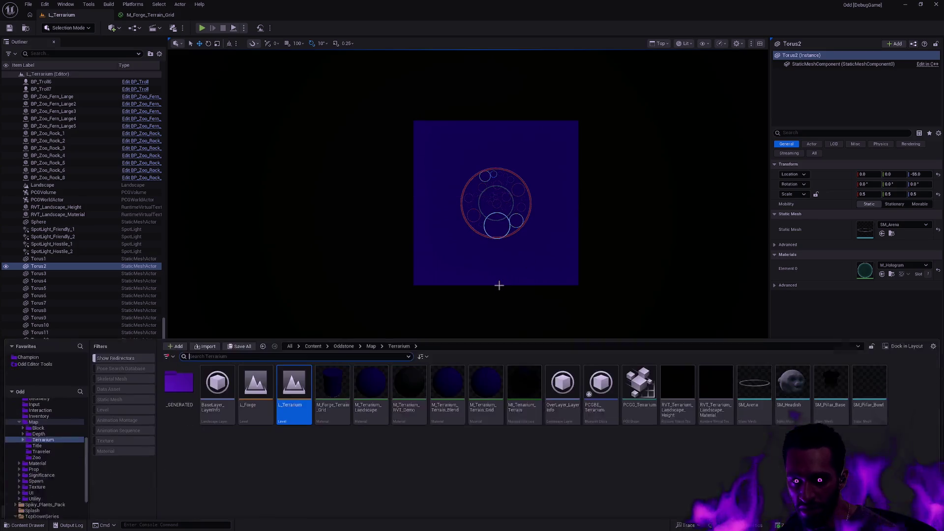
- Open L_Forge from the Content Drawer, choosing Don't Save for pending changes
key("ctrl+space")
double_click(256, 361)
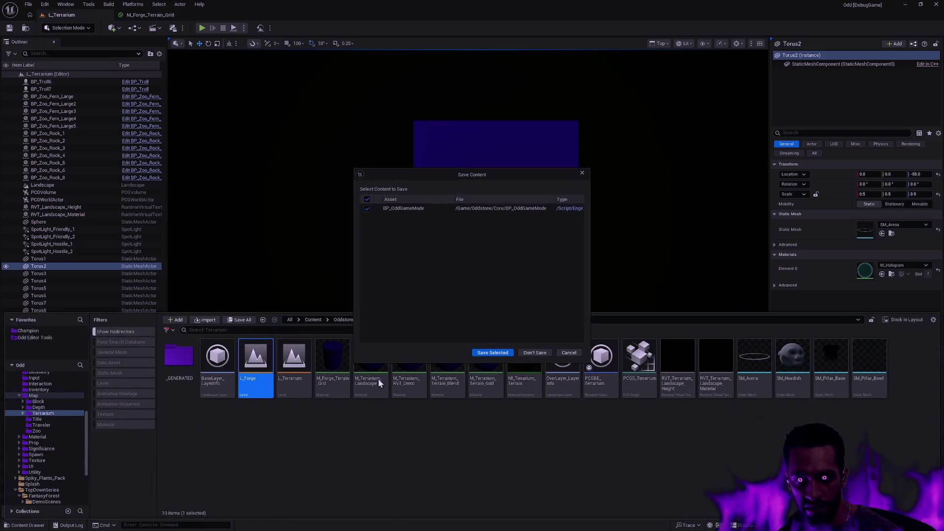
left_click(536, 353)
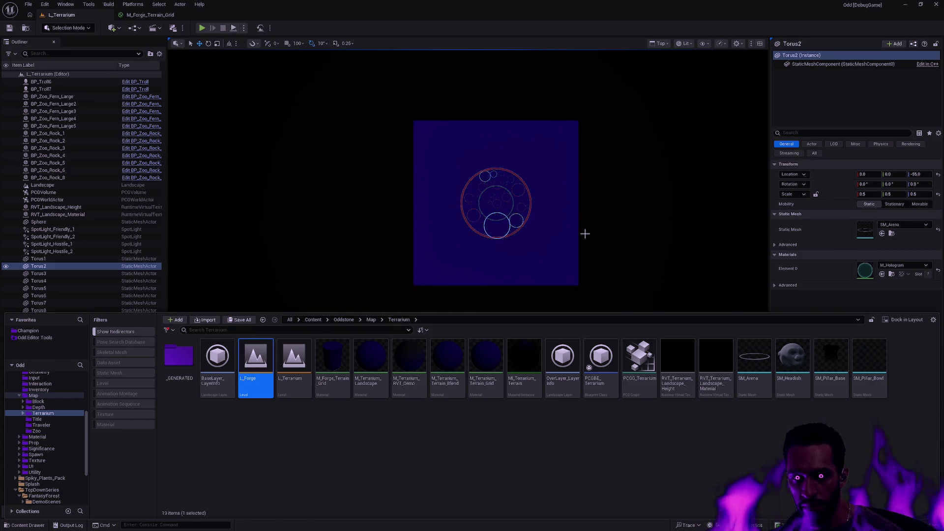
scroll(551, 200, "down", 10)
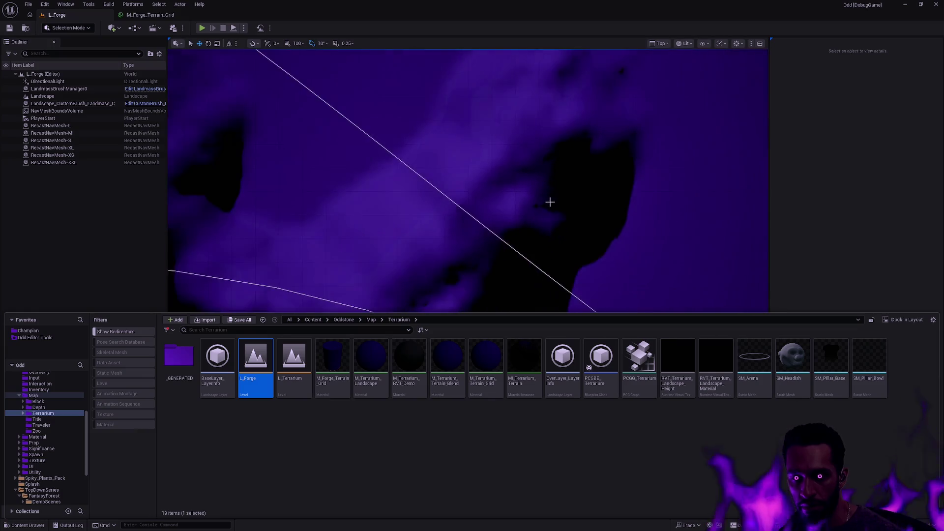
- Recentre and measure the L_Forge landscape's width in Top view
mouse_move(553, 200)
left_mouse_down()
mouse_move(579, 194)
mouse_move(416, 179)
mouse_move(539, 197)
mouse_move(582, 190)
left_mouse_up()
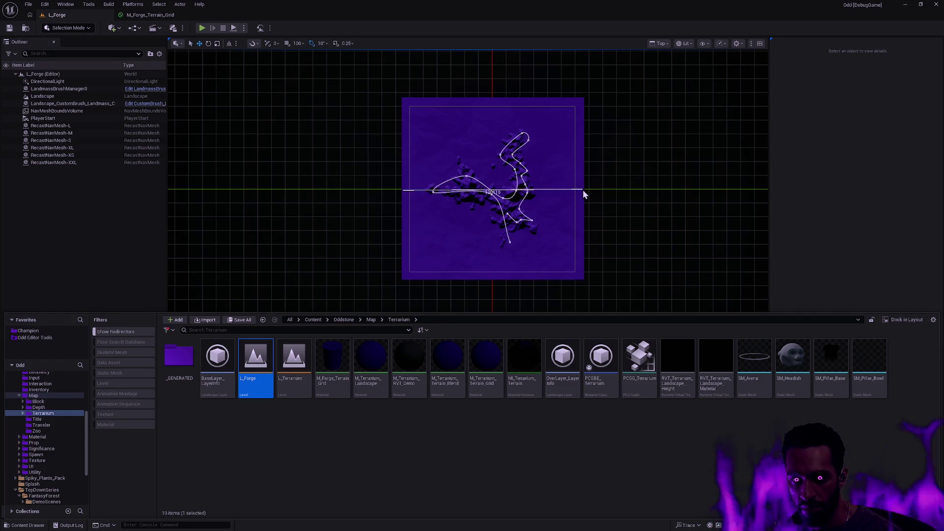
left_click_drag(583, 190, 583, 189)
scroll(540, 208, "up", 3)
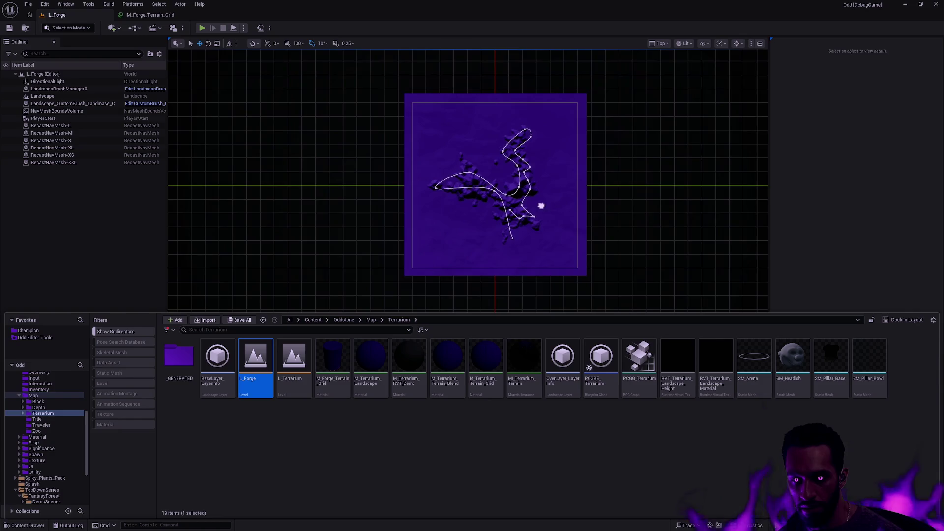
scroll(528, 210, "up", 2)
scroll(544, 209, "up", 2)
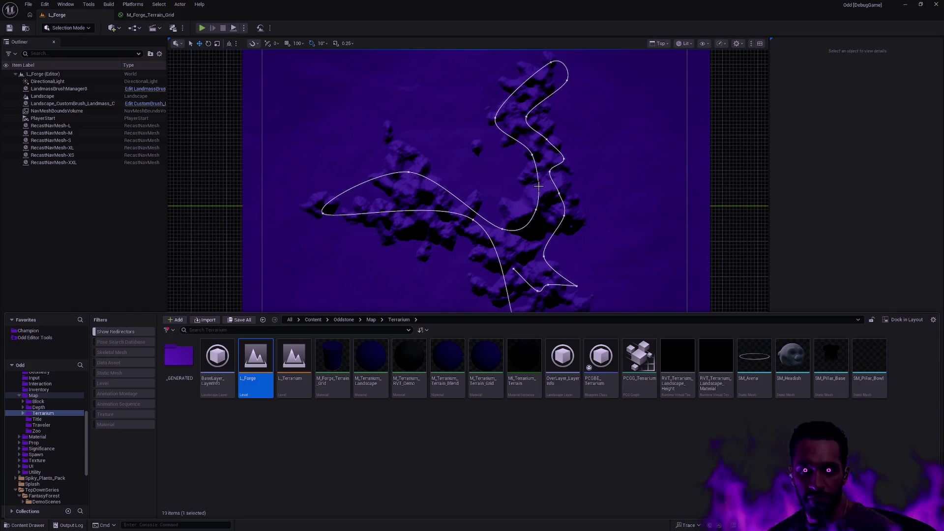
scroll(588, 197, "down", 2)
- Reposition the view over the landscape and spline, then open L_Terrarium
mouse_move(621, 201)
left_mouse_down()
mouse_move(580, 228)
mouse_move(609, 179)
left_mouse_up()
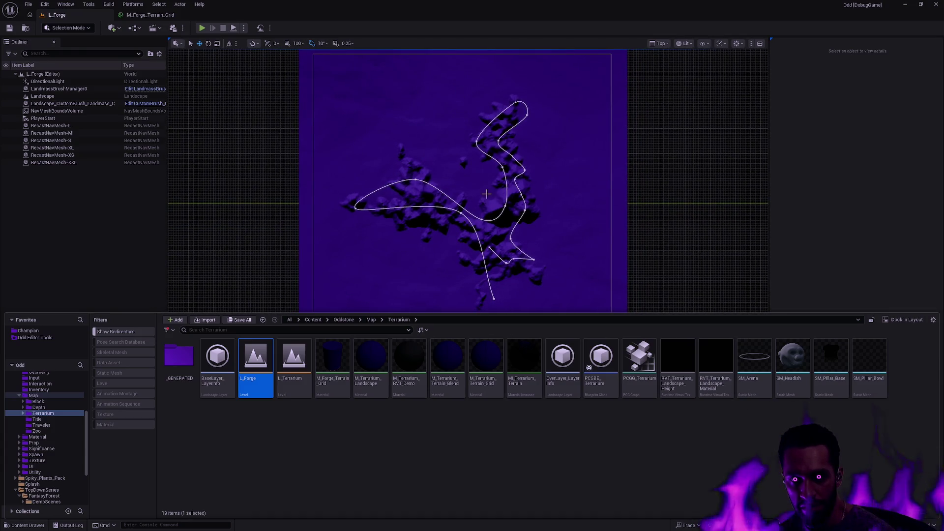
mouse_move(578, 232)
left_mouse_down()
mouse_move(539, 160)
mouse_move(597, 192)
left_mouse_up()
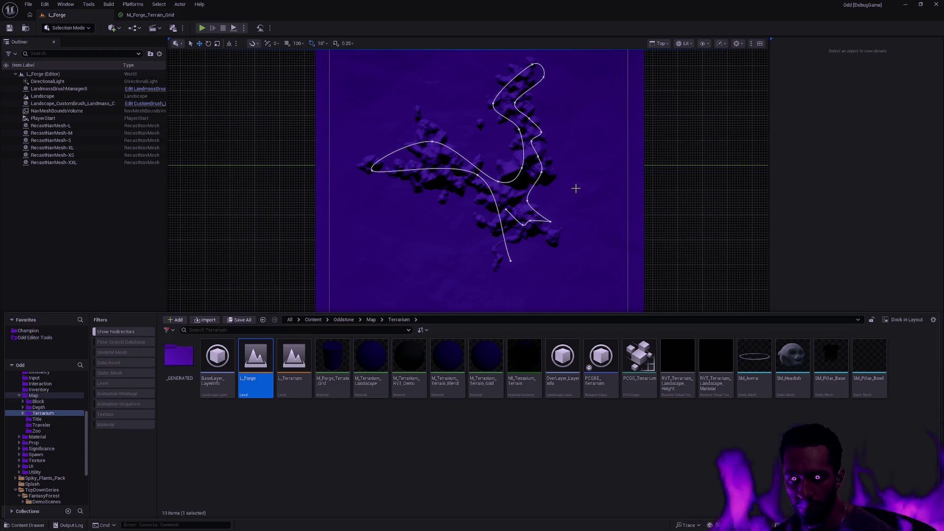
left_click_drag(566, 183, 544, 215)
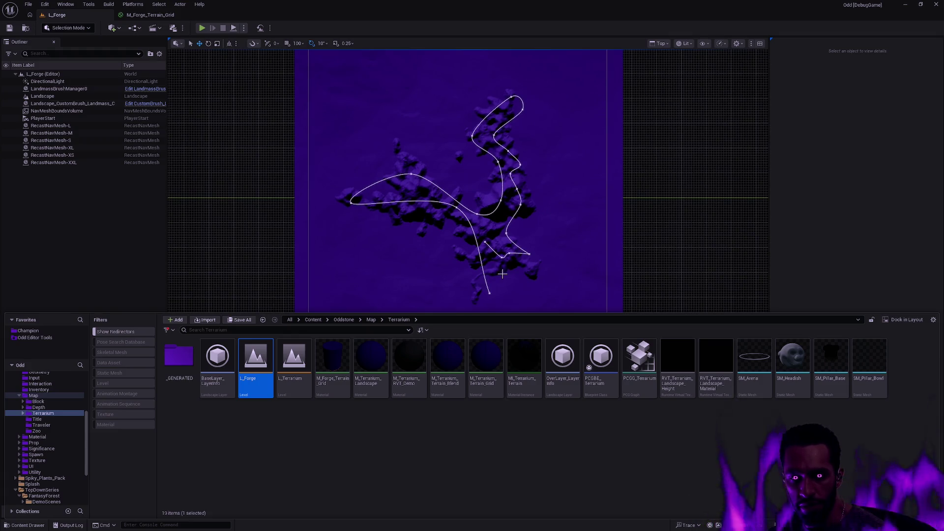
double_click(311, 381)
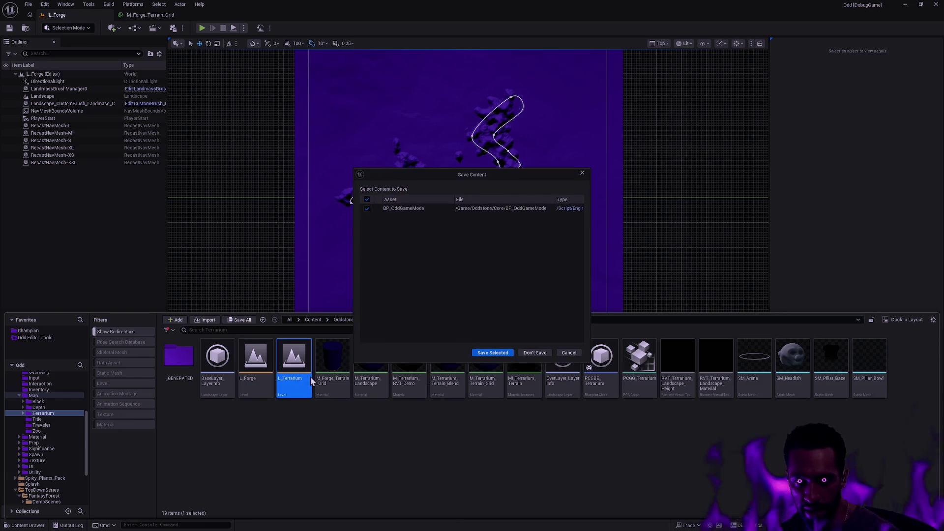
- Load L_Terrarium without saving and select its Torus34 ring to copy
left_click(537, 353)
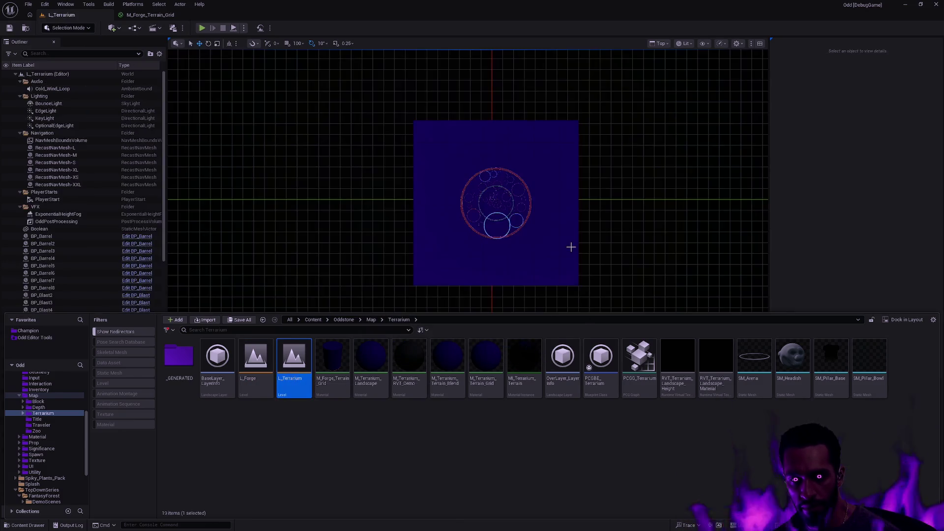
scroll(525, 226, "up", 5)
scroll(485, 199, "down", 1)
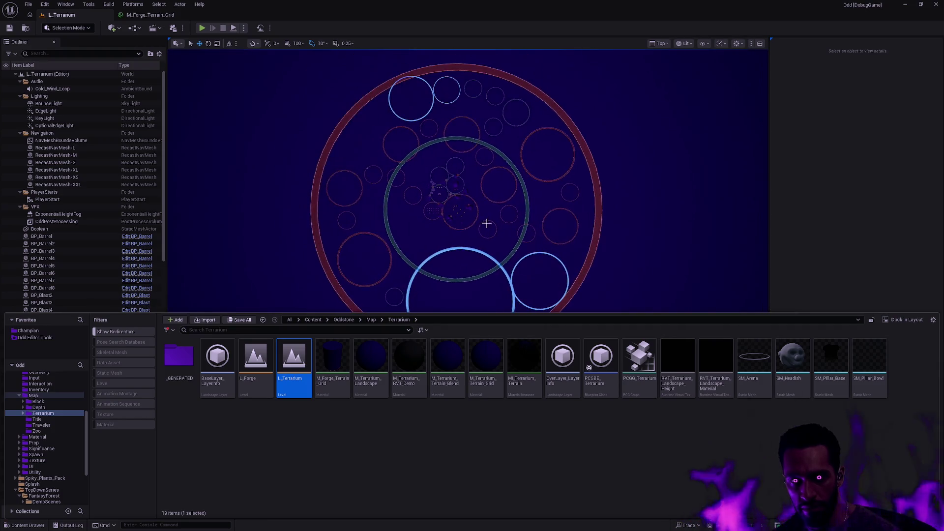
scroll(506, 213, "down", 3)
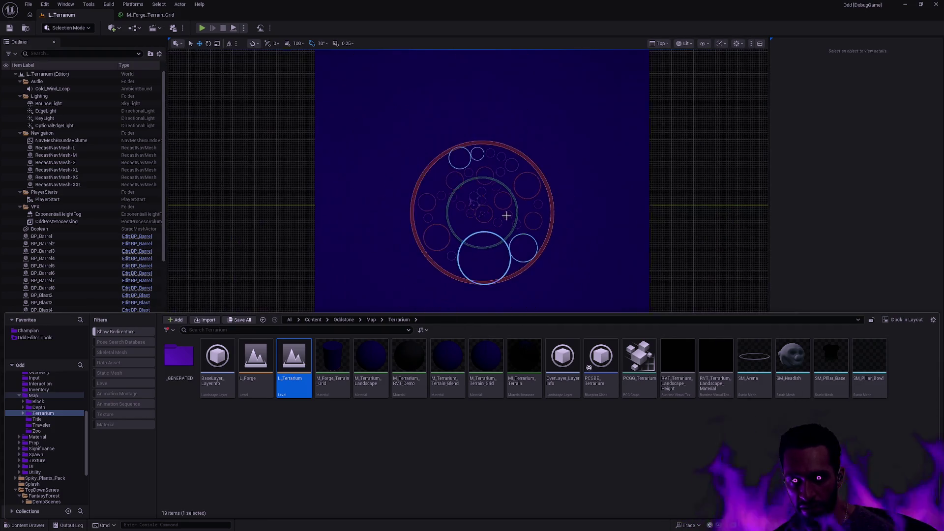
scroll(494, 203, "up", 2)
scroll(494, 204, "up", 1)
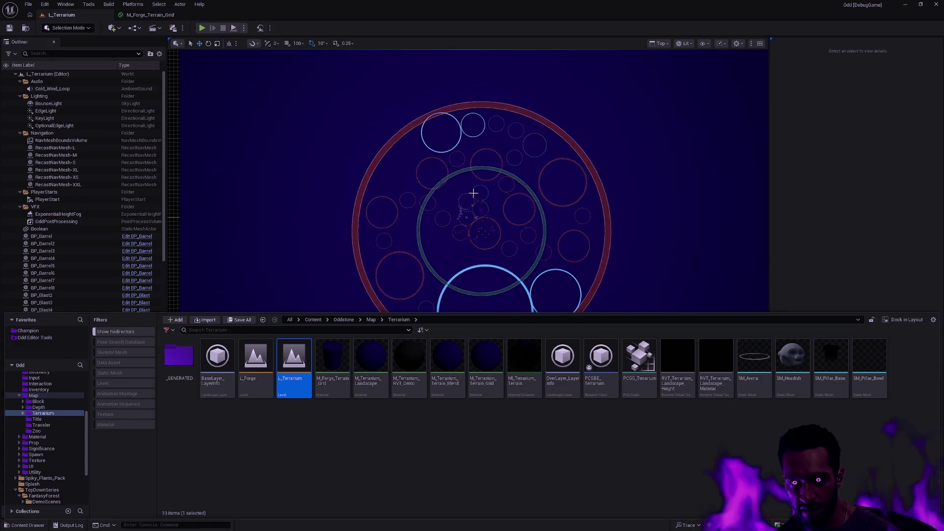
scroll(497, 204, "down", 2)
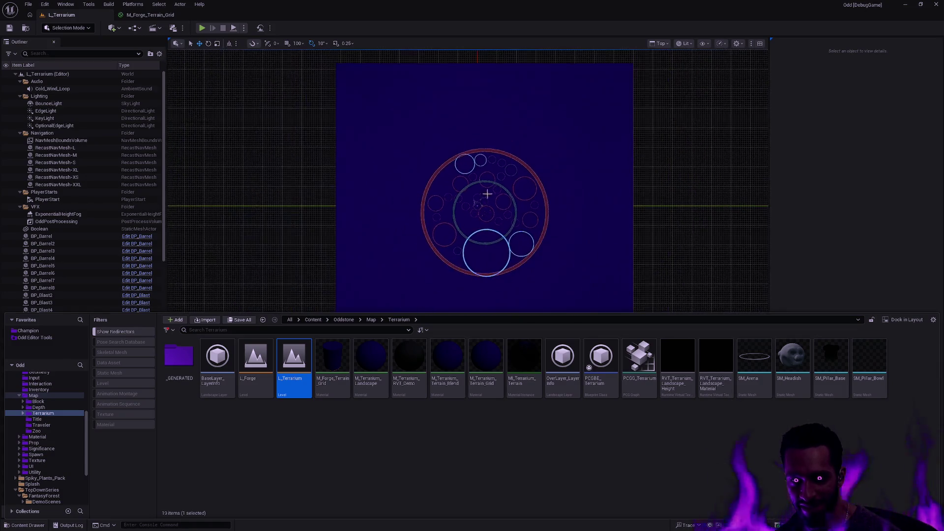
left_click(489, 193)
scroll(483, 186, "up", 5)
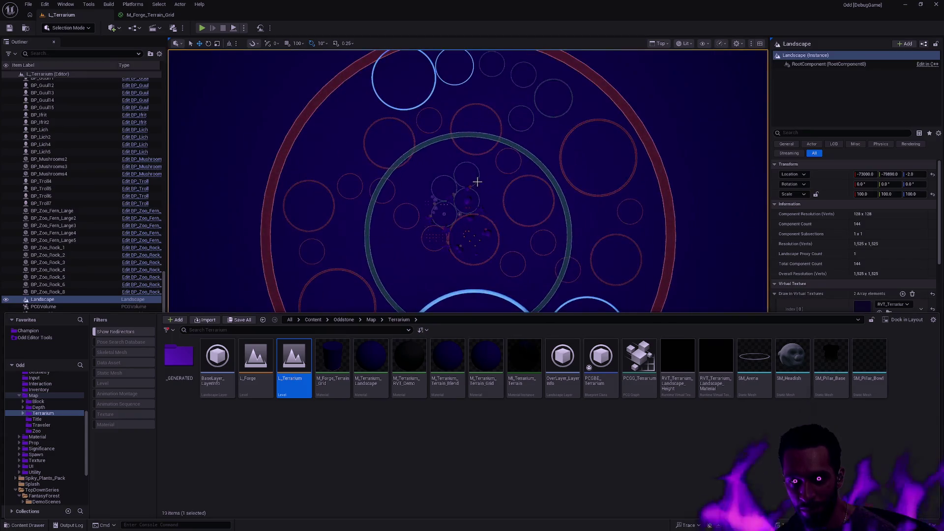
left_click(481, 174)
scroll(484, 182, "up", 2)
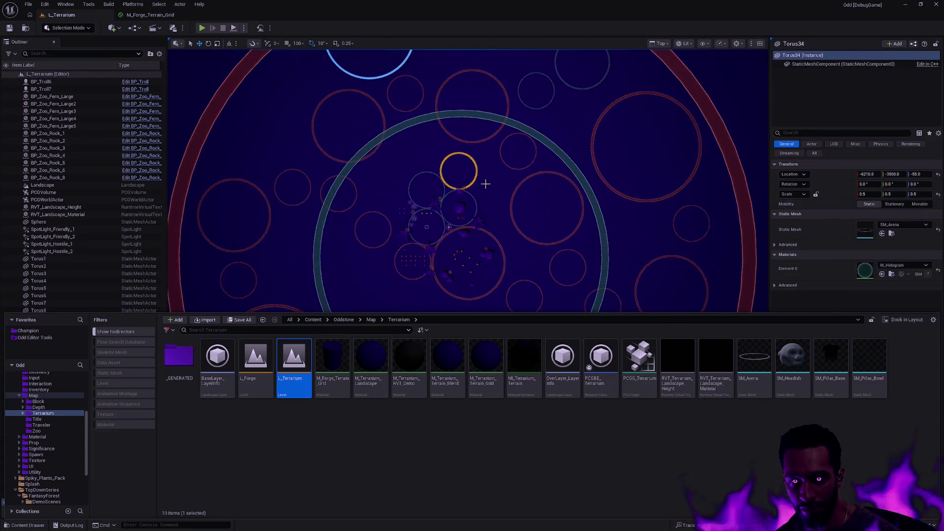
- Reopen L_Forge without saving and paste the Torus34 ring into it
double_click(255, 362)
left_click(538, 353)
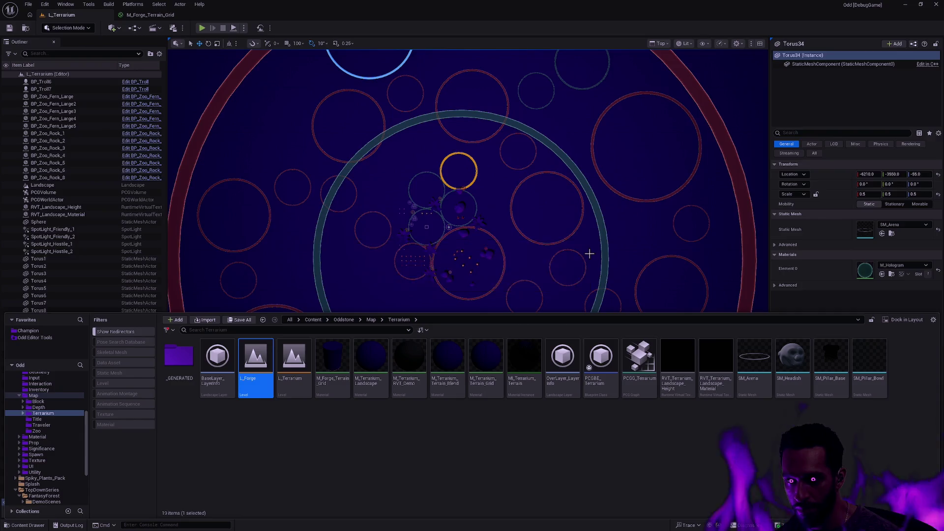
key("ctrl+v")
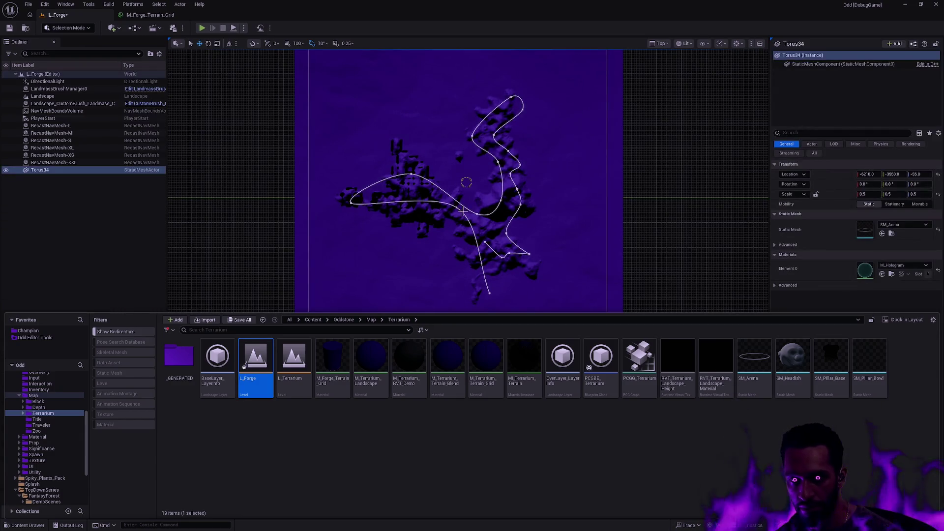
- Select the pasted Torus34 and reset its location to the world origin (0, 0, 0)
left_click(484, 197)
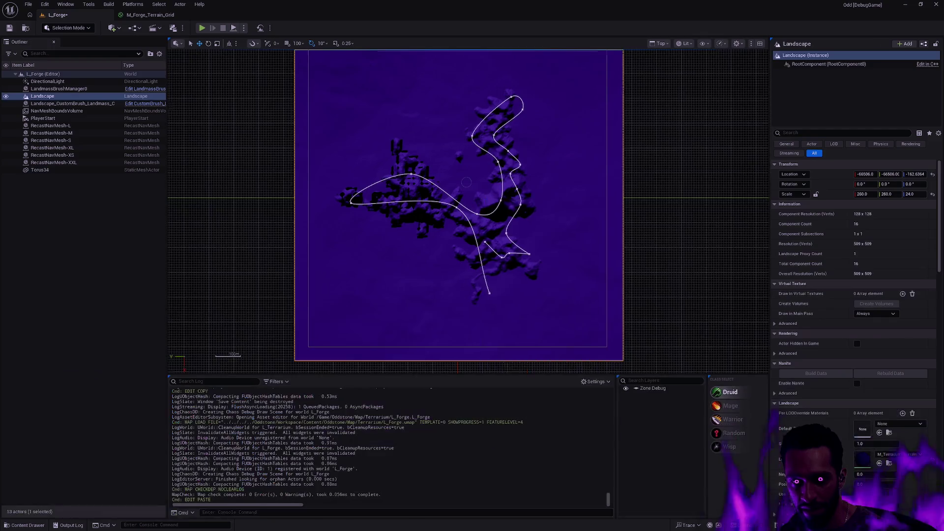
scroll(487, 212, "up", 5)
scroll(487, 212, "up", 1)
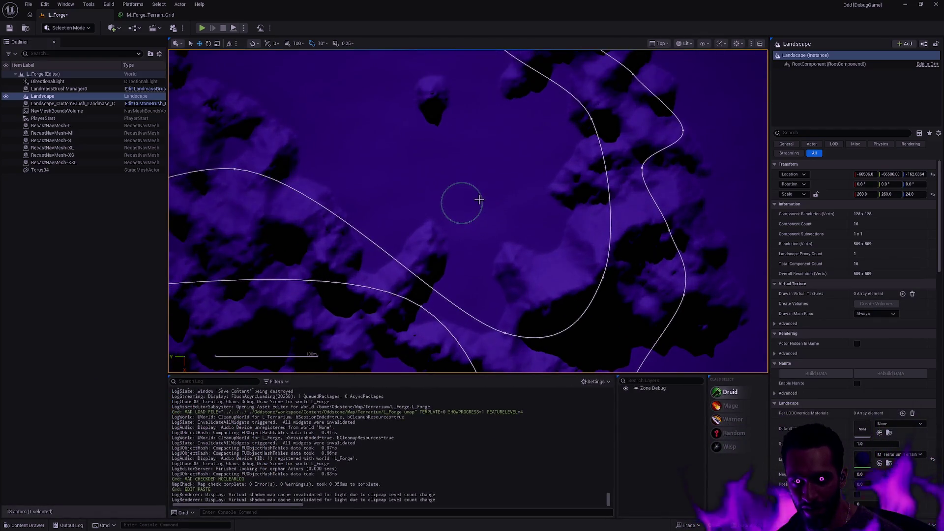
left_click(479, 199)
scroll(504, 206, "up", 1)
scroll(505, 206, "down", 1)
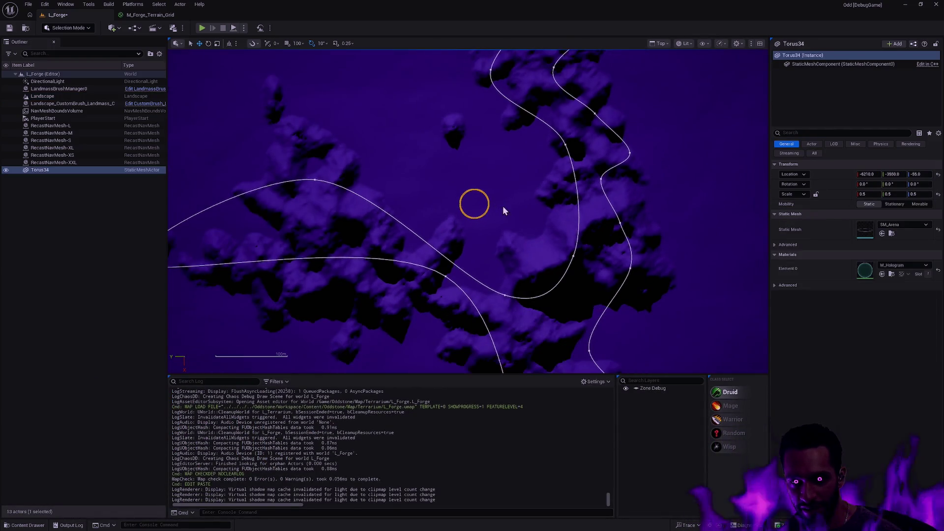
left_click(503, 206)
scroll(503, 205, "down", 4)
scroll(514, 204, "up", 1)
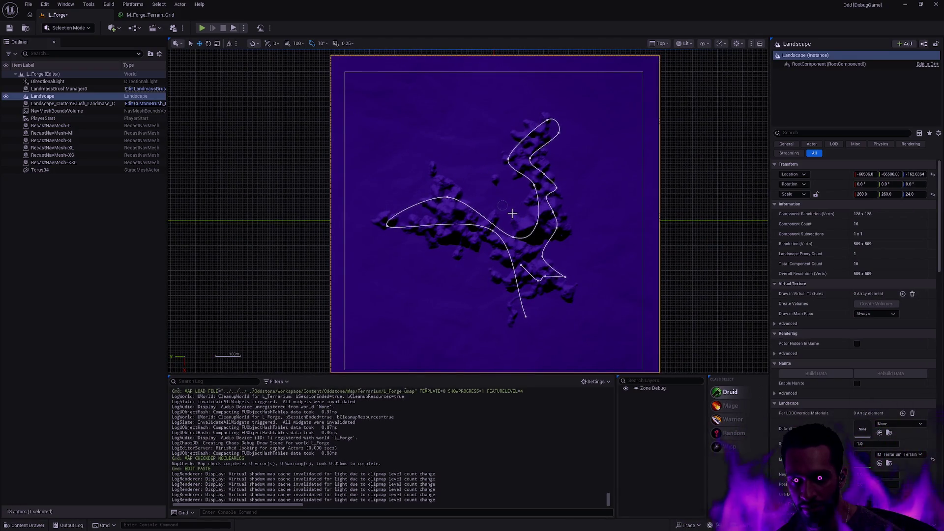
scroll(512, 213, "up", 4)
left_click(507, 190)
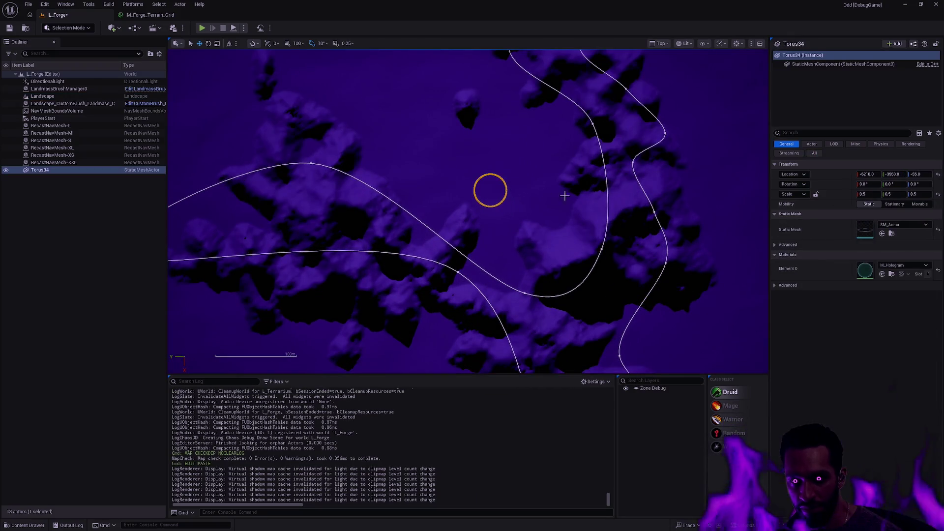
left_click(938, 175)
left_click(937, 184)
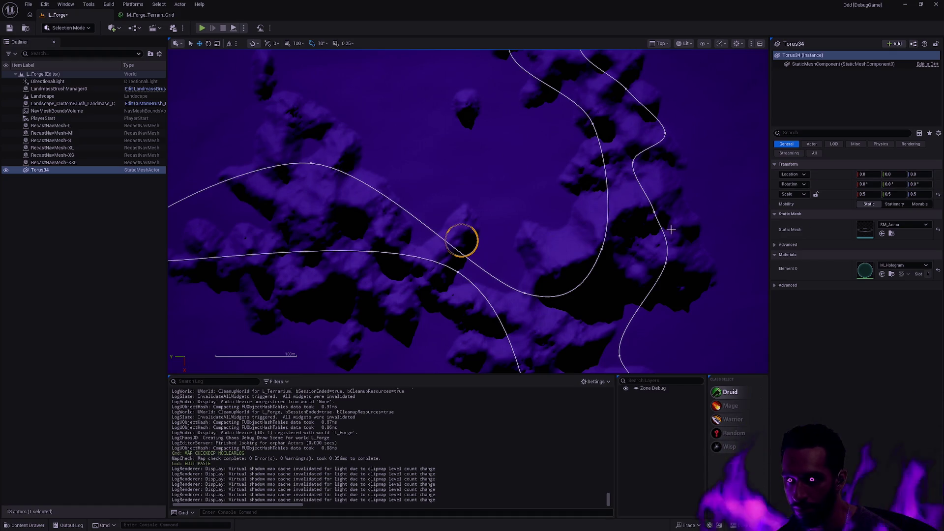
left_click(928, 175)
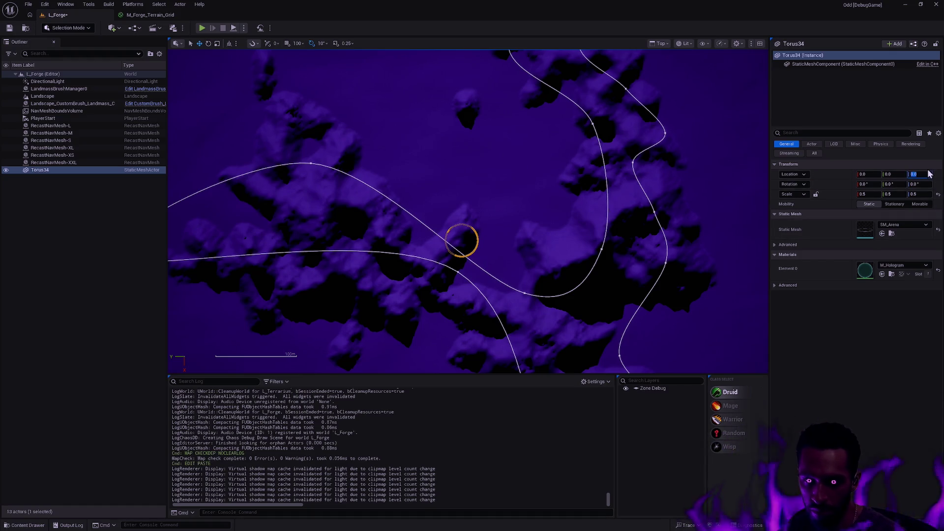
- Reselect Torus34 in the Outliner and frame the view on it
left_click(86, 163)
left_click(86, 171)
left_click(480, 240)
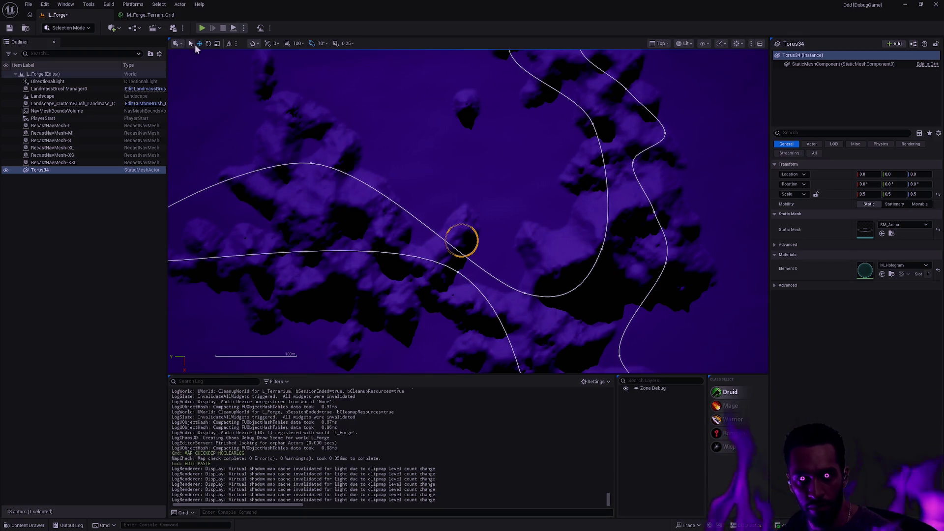
key("f")
left_click_drag(558, 254, 560, 210)
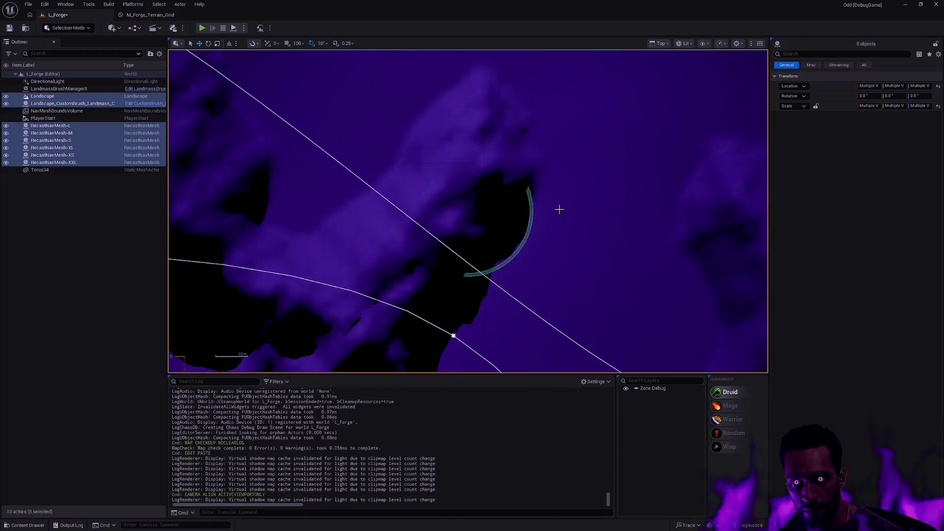
left_click(533, 221)
key("f")
- Switch the viewport from Top to Perspective view
left_click(660, 43)
left_click(670, 73)
scroll(585, 160, "down", 2)
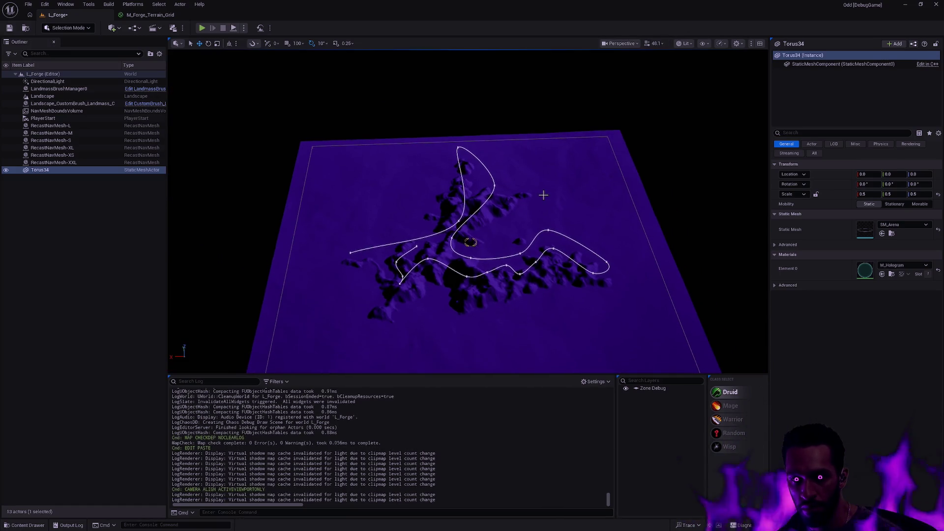
scroll(453, 242, "up", 4)
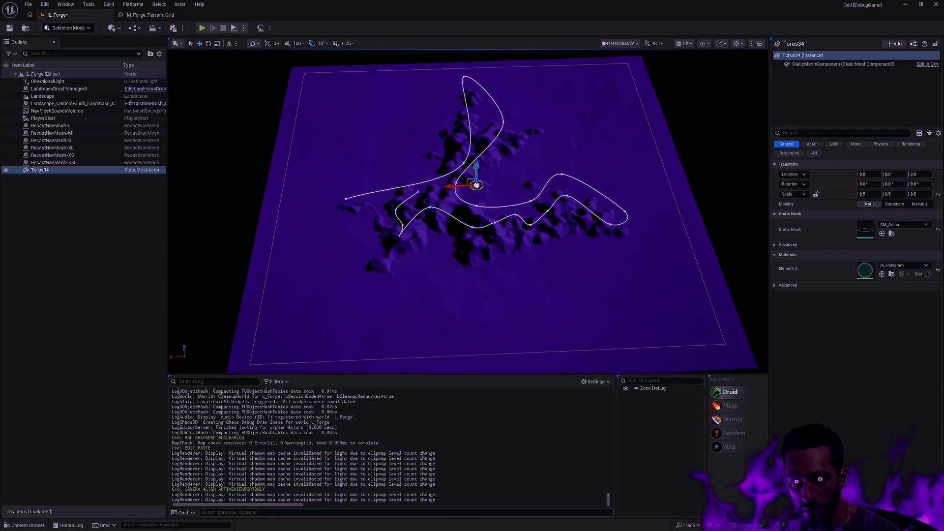
scroll(468, 212, "down", 1)
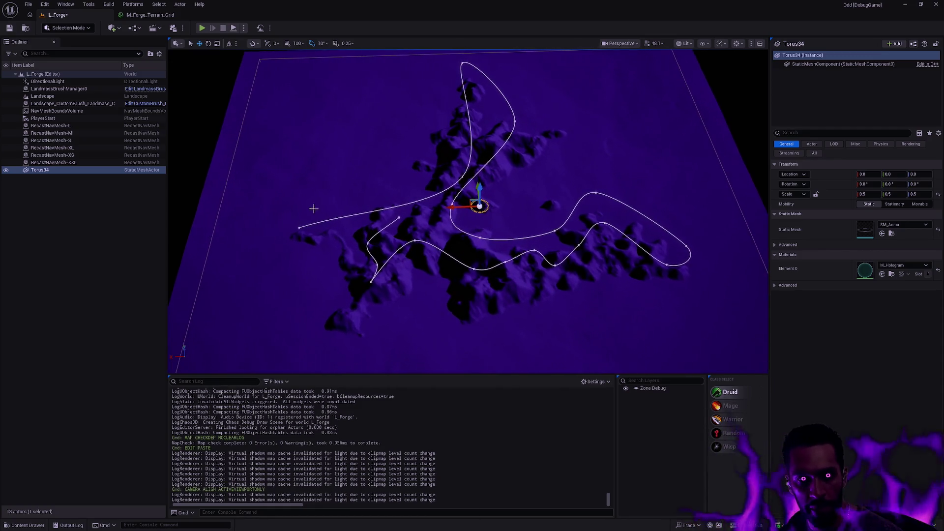
- Shift Landscape_CustomBrush and its spline slightly along X, then deselect it
left_click(69, 103)
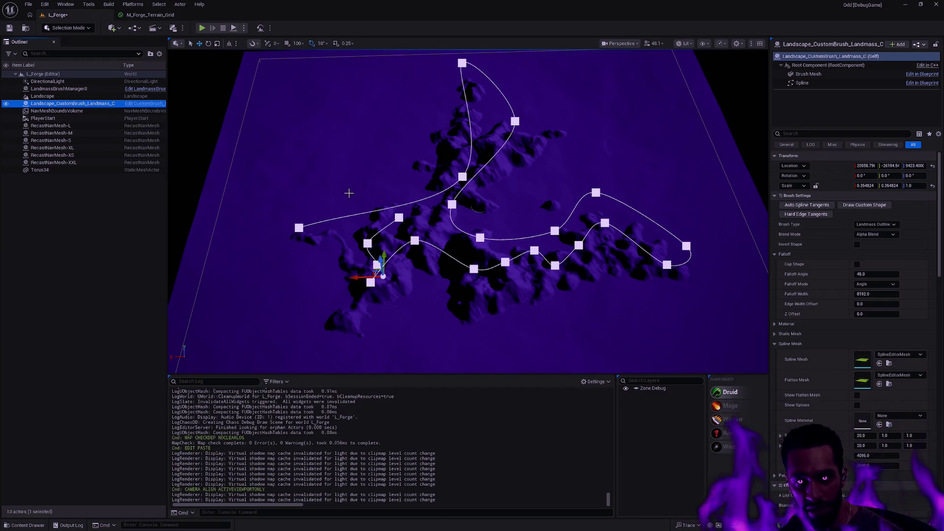
left_click_drag(359, 277, 326, 272)
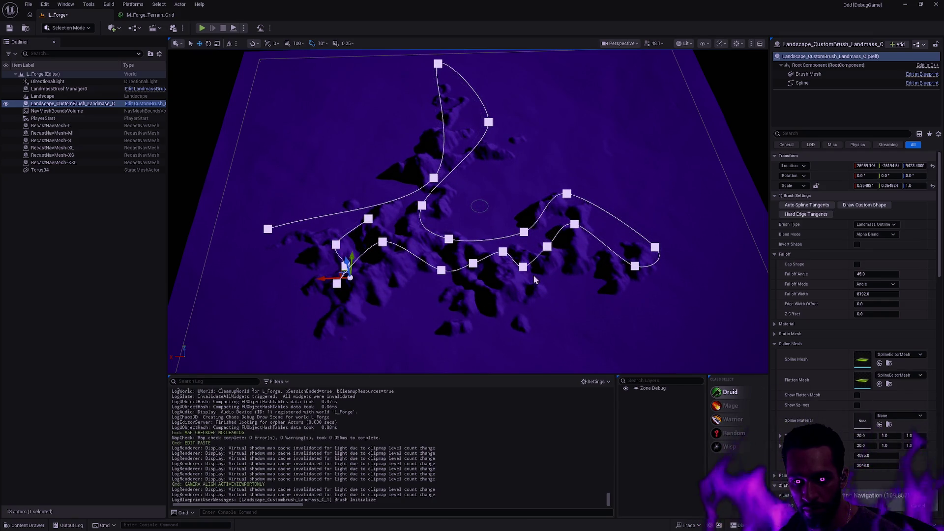
key("Escape")
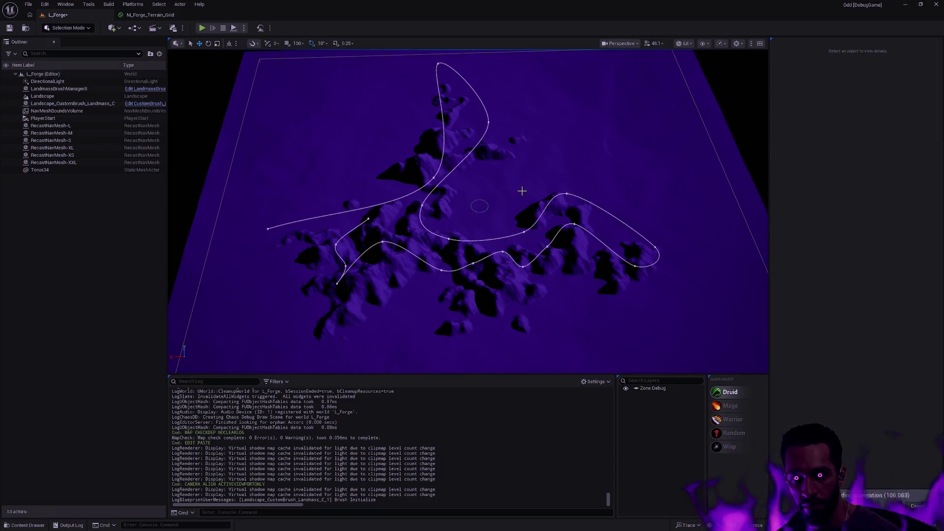
- Fly over the re-stamped terrain and frame the view on PlayerStart
mouse_move(538, 190)
left_mouse_down()
mouse_move(538, 143)
mouse_move(566, 138)
left_mouse_up()
mouse_move(649, 320)
left_mouse_down()
mouse_move(546, 192)
mouse_move(565, 255)
mouse_move(438, 251)
left_mouse_up()
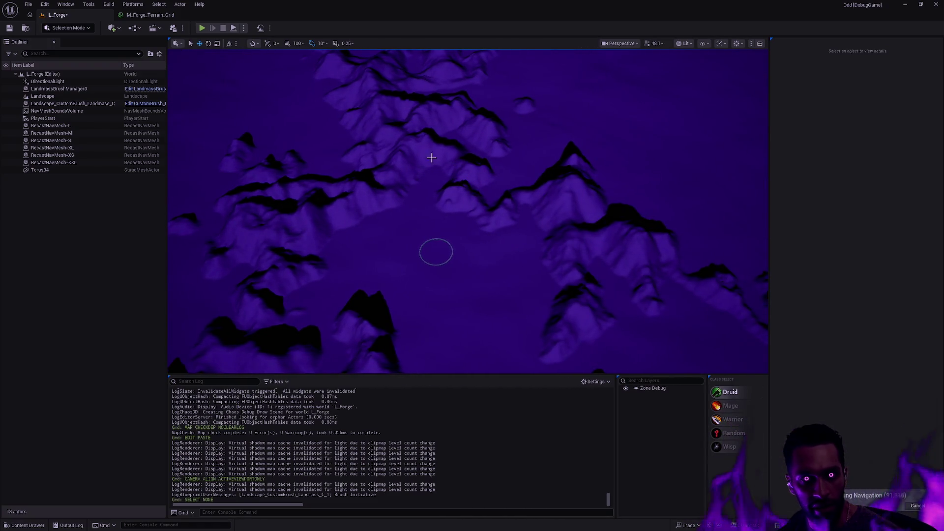
left_click(51, 119)
key("f")
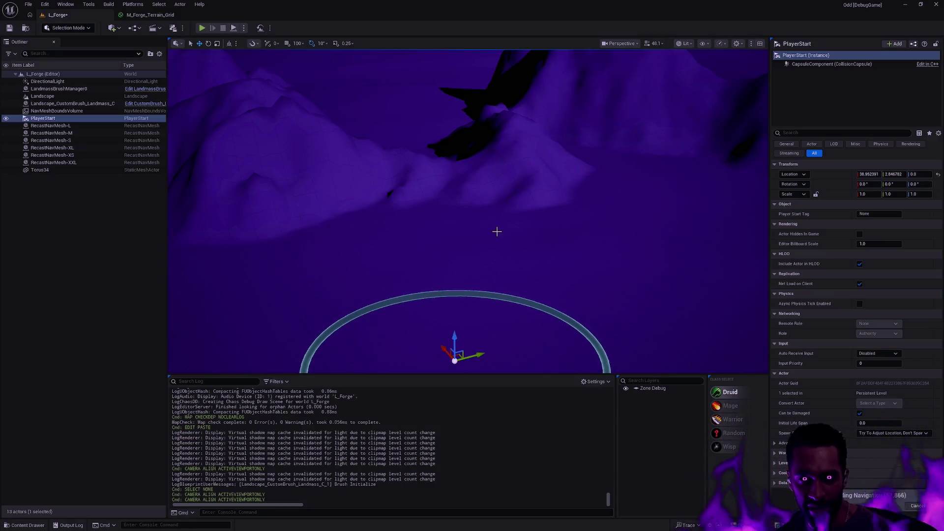
- Look down on PlayerStart, clear the selection and save the L_Forge map
mouse_move(529, 291)
left_mouse_down()
mouse_move(457, 354)
mouse_move(458, 246)
mouse_move(400, 169)
left_mouse_up()
key("Escape")
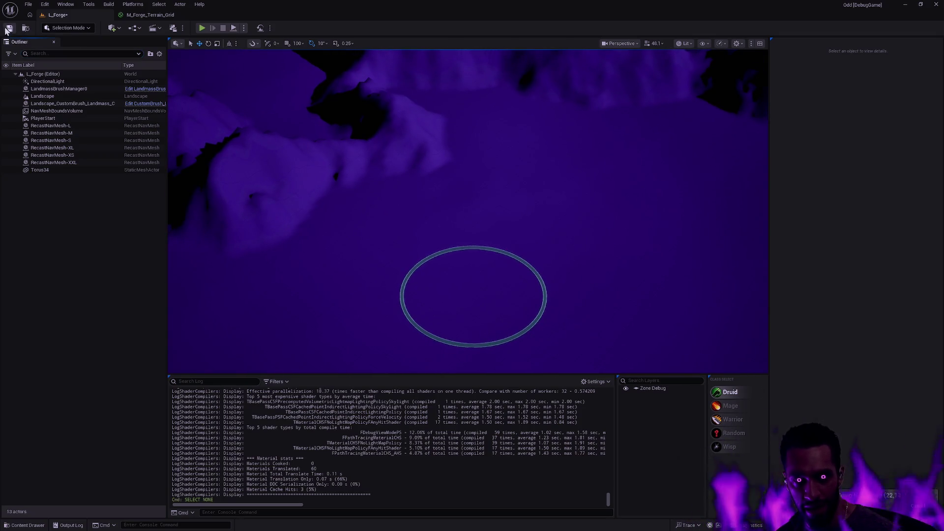
left_click(8, 29)
- Fly down toward the ring around PlayerStart and start a play-test
left_click_drag(553, 245, 536, 226)
mouse_move(564, 259)
left_mouse_down()
mouse_move(541, 221)
mouse_move(491, 186)
left_mouse_up()
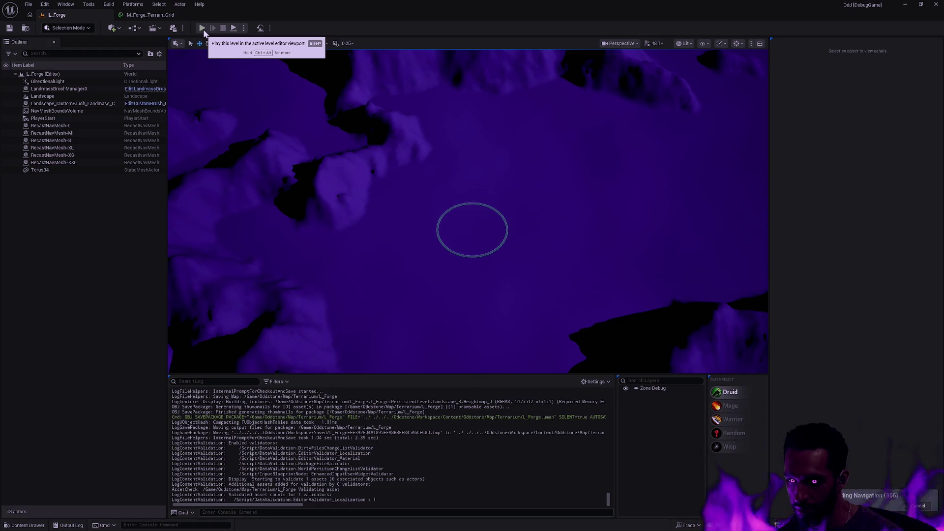
left_click(202, 28)
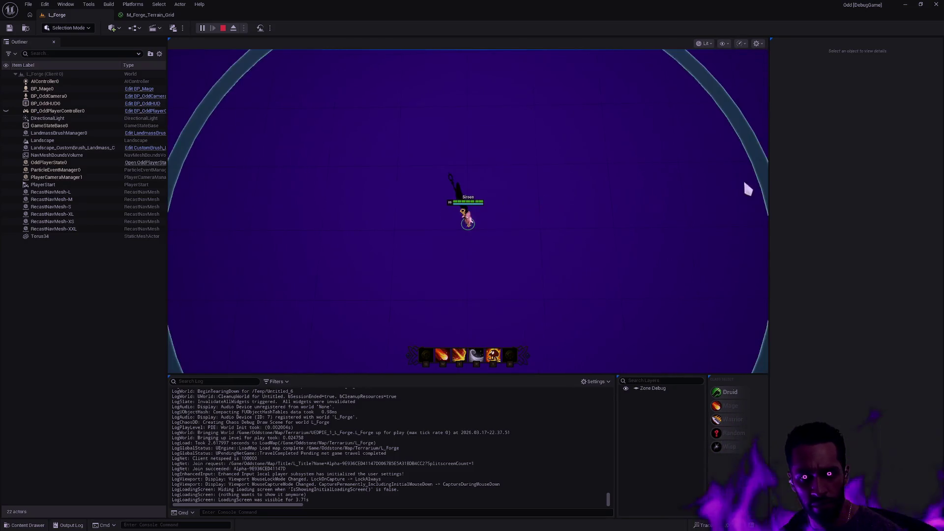
- During play, rotate the DirectionalLight, lower its intensity to 15 then 10 lux, then stop
key("Left")
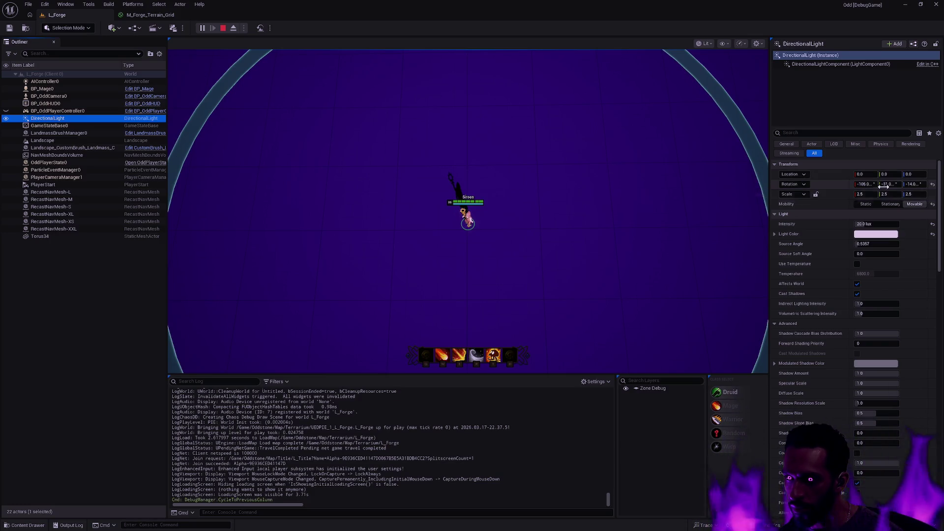
mouse_move(911, 184)
left_mouse_down()
mouse_move(943, 184)
mouse_move(876, 184)
left_mouse_up()
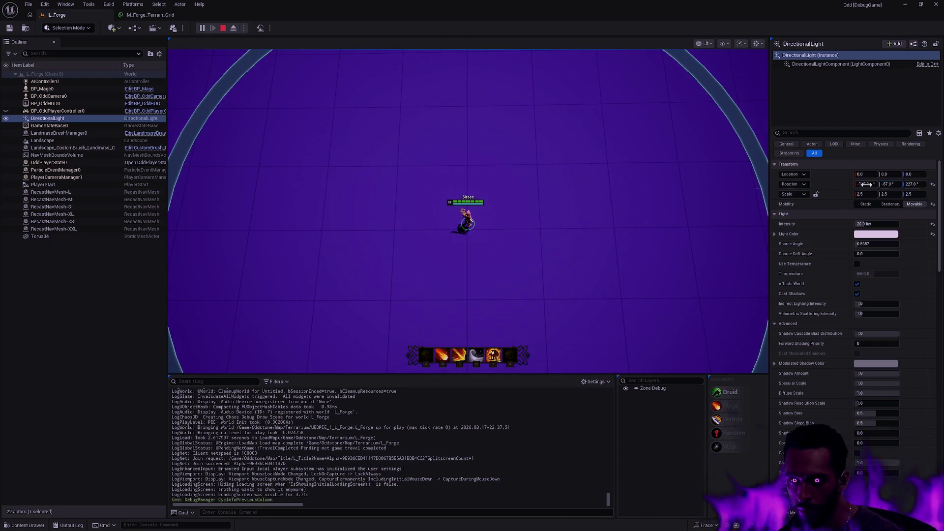
left_click(882, 224)
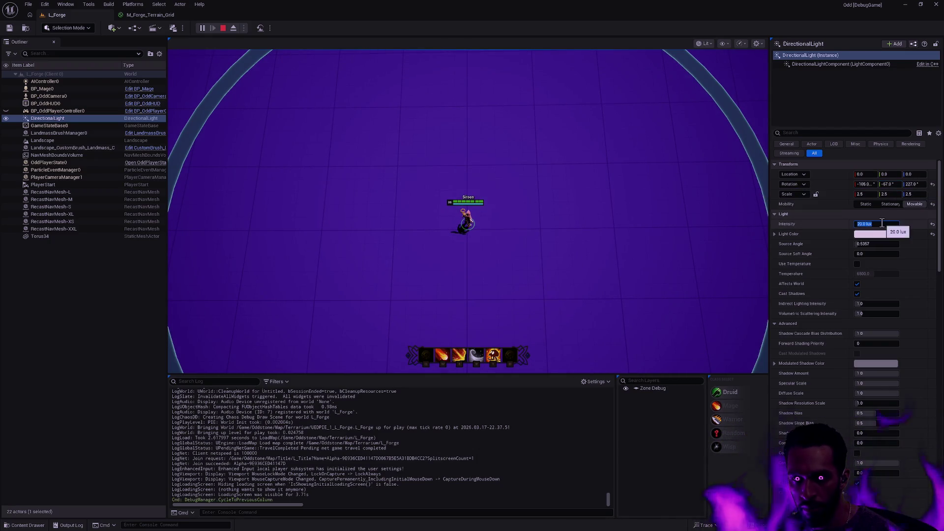
type("15")
key("Return")
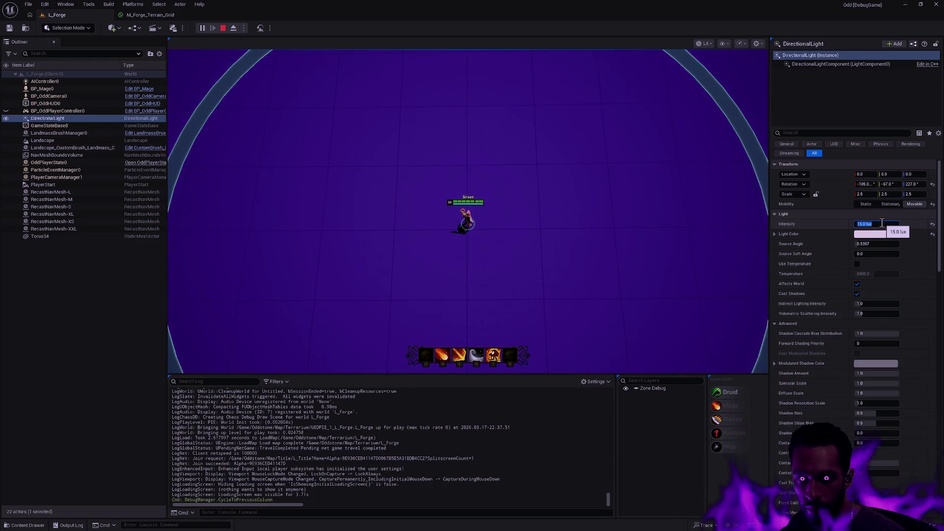
type("10")
key("Return")
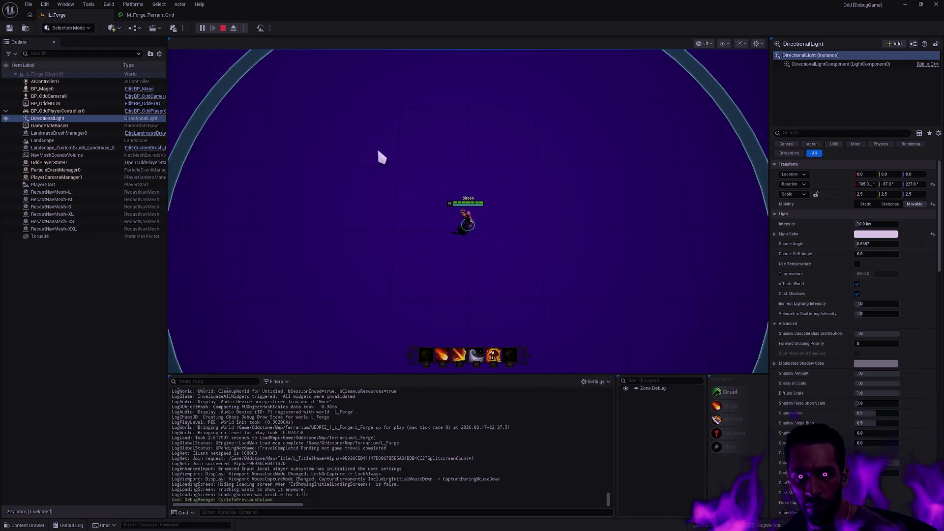
key("Escape")
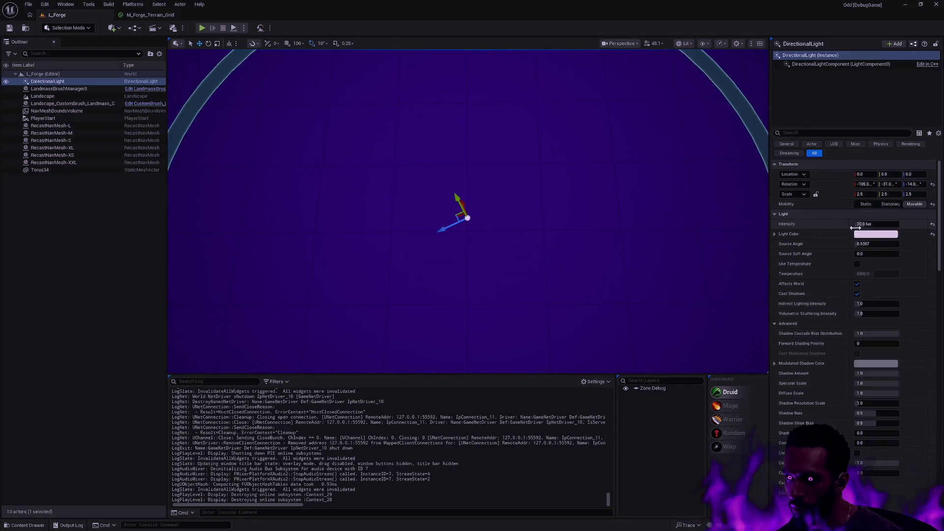
- Apply the tested rotation to DirectionalLight and set its intensity to 10.0 lux
left_click(828, 225, "shift")
left_click(830, 187, "shift")
left_click(880, 224)
type("10")
key("Return")
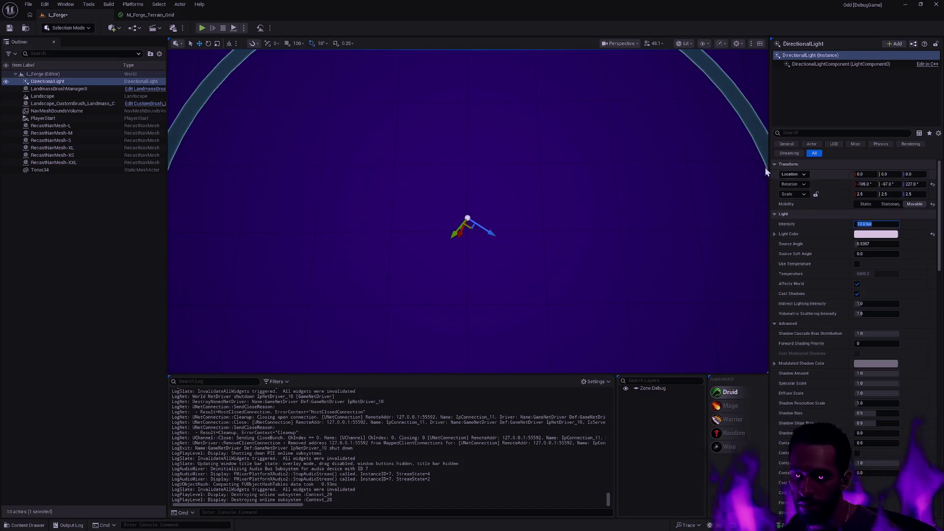
- Pull the camera back and run a brief play-test with Alt+P
left_click_drag(428, 194, 545, 231)
scroll(546, 230, "down", 6)
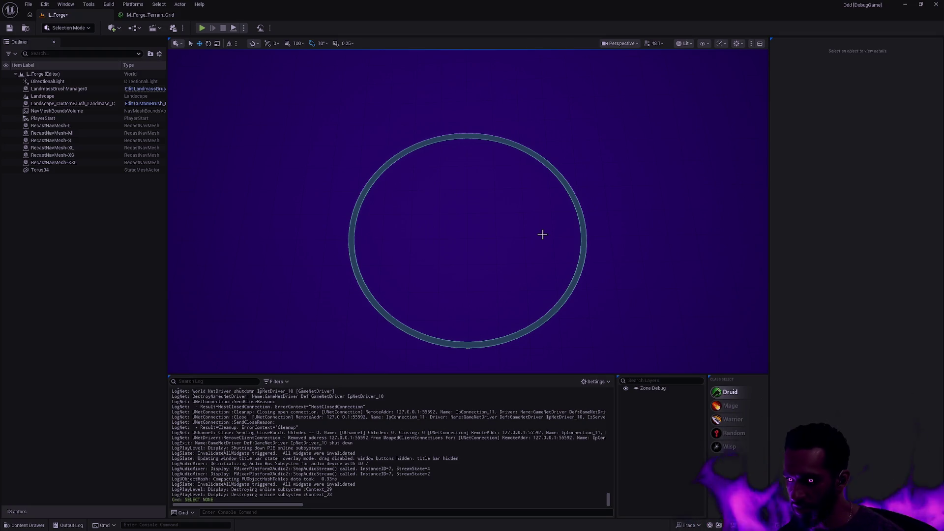
key("alt+p")
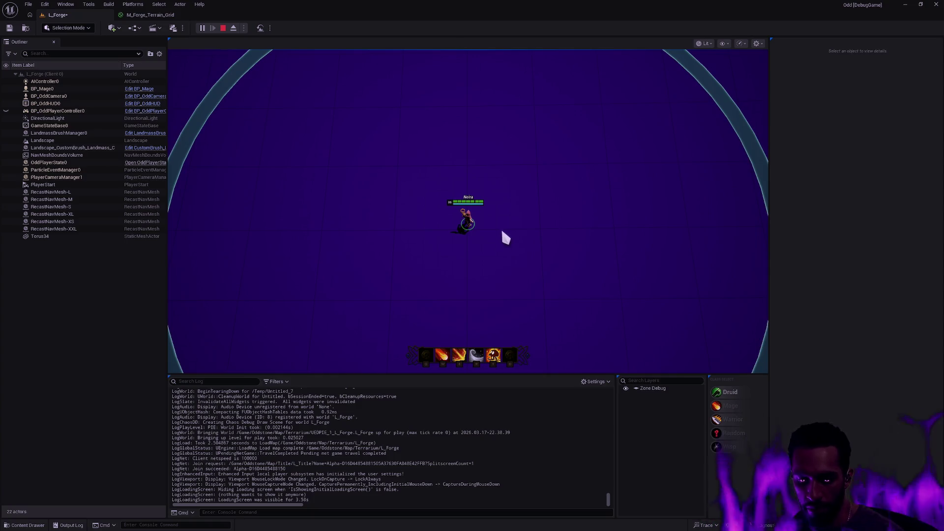
key("Escape")
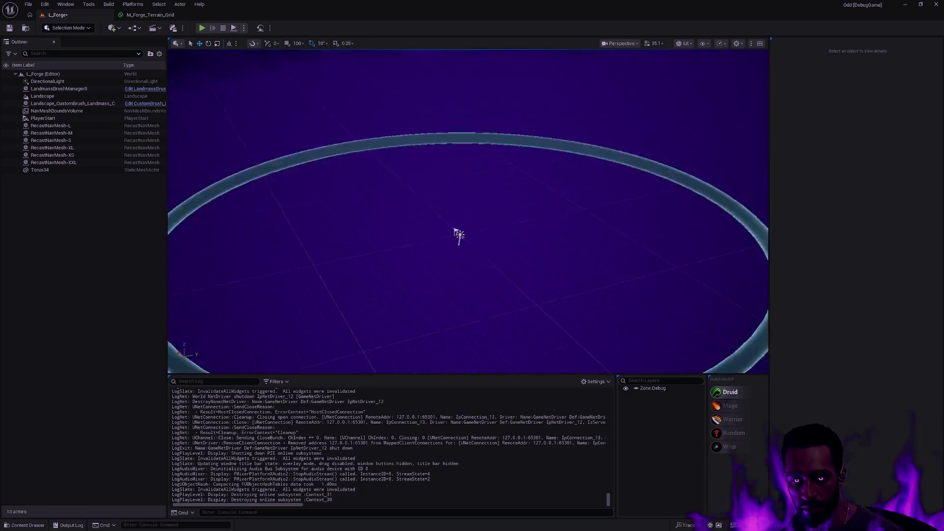
- Select the DirectionalLight, undo its rotation reset and raise it along world Z
left_click_drag(468, 246, 467, 196)
mouse_move(493, 241)
left_mouse_down()
mouse_move(493, 187)
mouse_move(492, 201)
mouse_move(472, 197)
mouse_move(443, 161)
mouse_move(502, 224)
mouse_move(472, 241)
mouse_move(464, 223)
left_mouse_up()
left_click(499, 213)
left_click(471, 242)
left_click(933, 184)
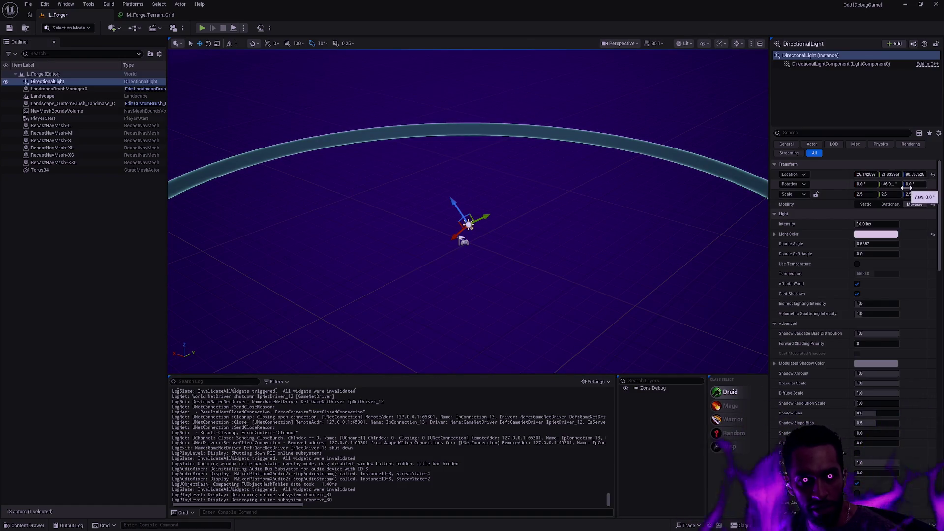
key("ctrl+z")
key("ctrl+z")
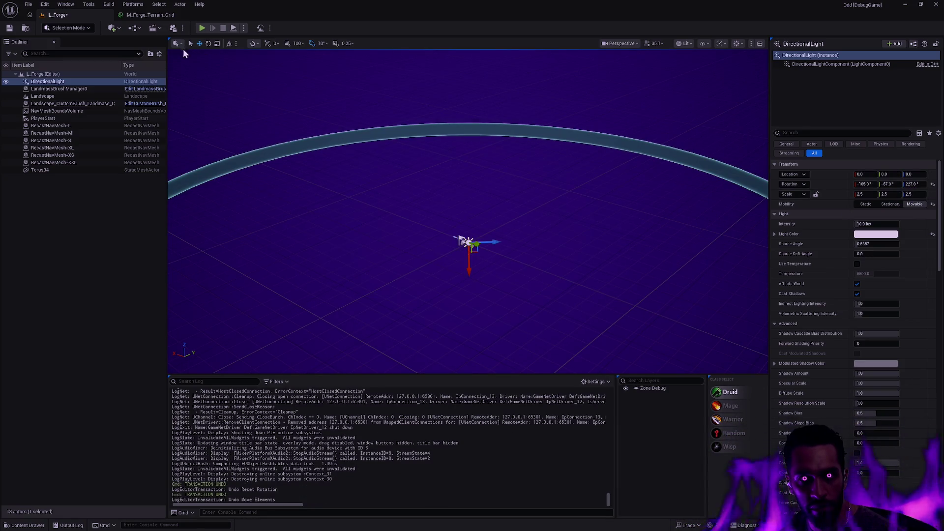
left_click(229, 44)
left_click_drag(471, 209, 471, 137)
- Drop PlayerStart to the ground at Z -121.42 and play-test from the new spawn
left_click(475, 233)
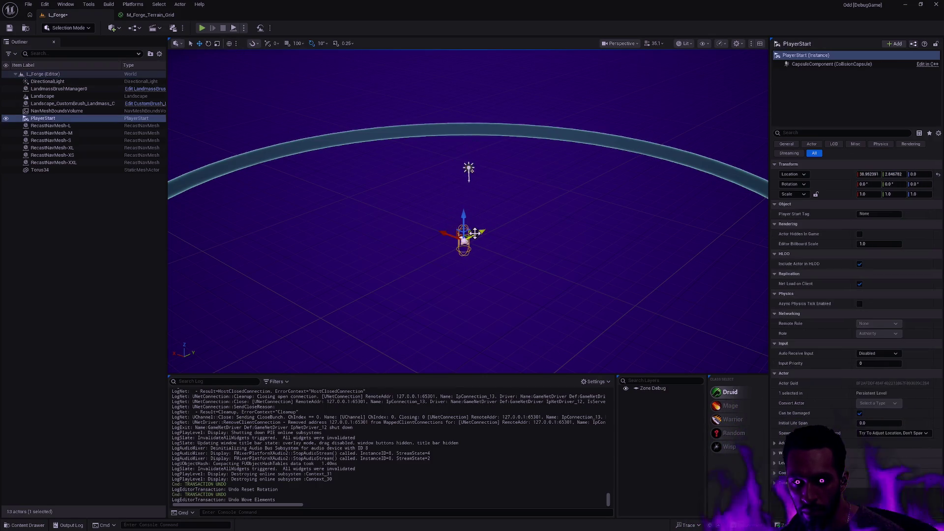
key("End")
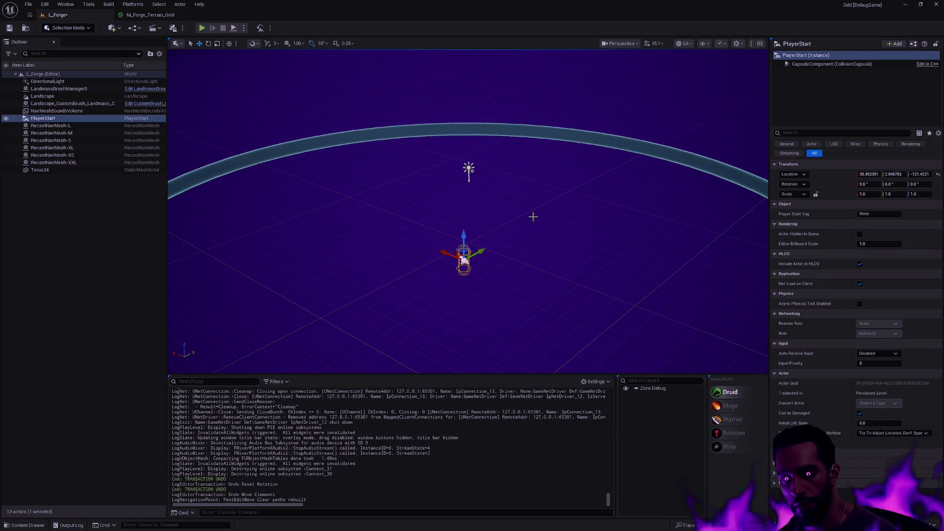
key("alt+p")
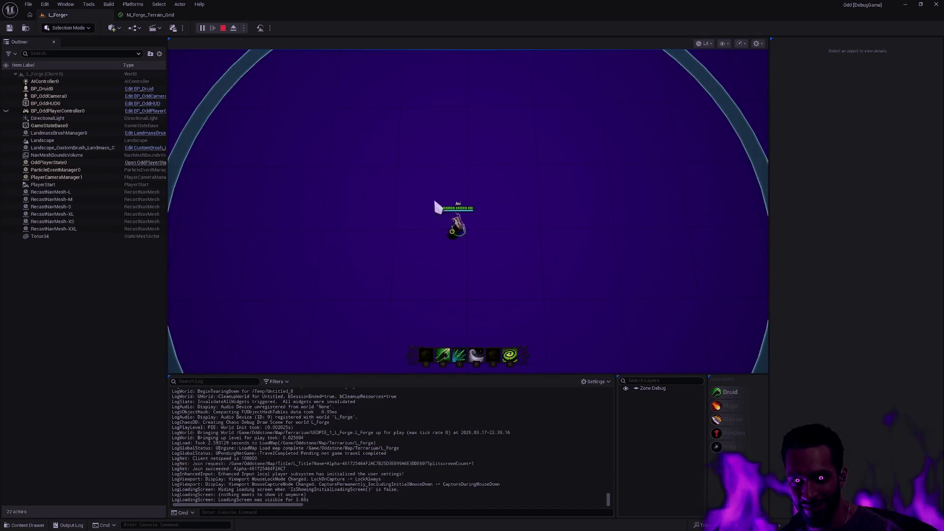
key("Escape")
- Place a BP_EffectPad from the Ability folder into the arena and frame it
key("ctrl+space")
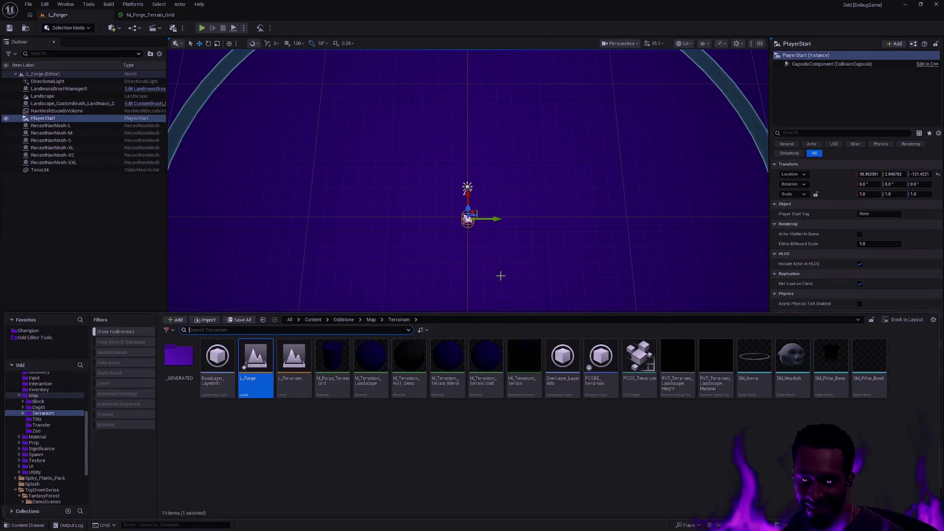
scroll(44, 432, "up", 5)
left_click(35, 417)
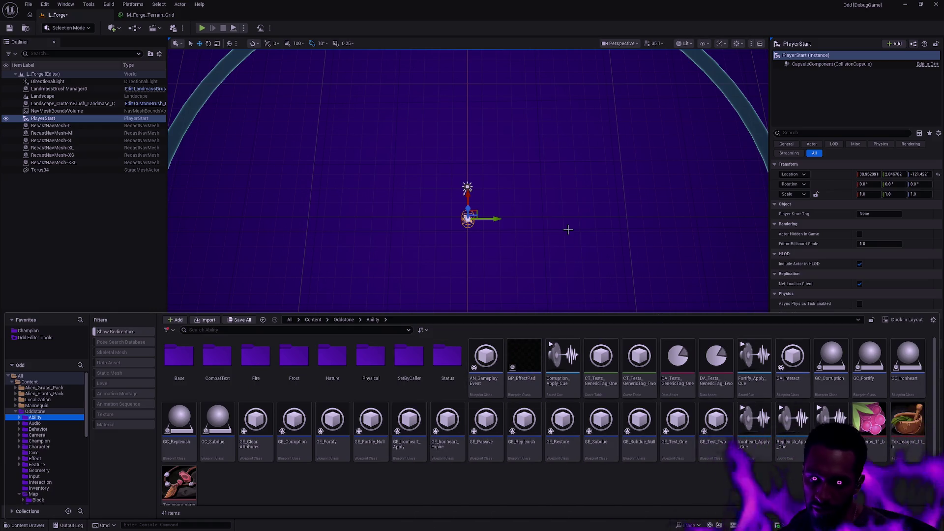
left_click_drag(528, 372, 606, 242)
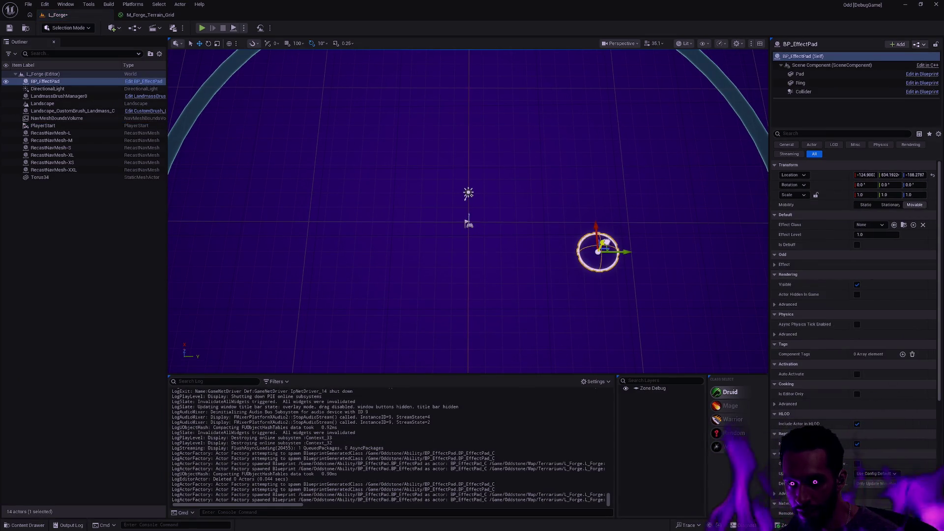
key("f")
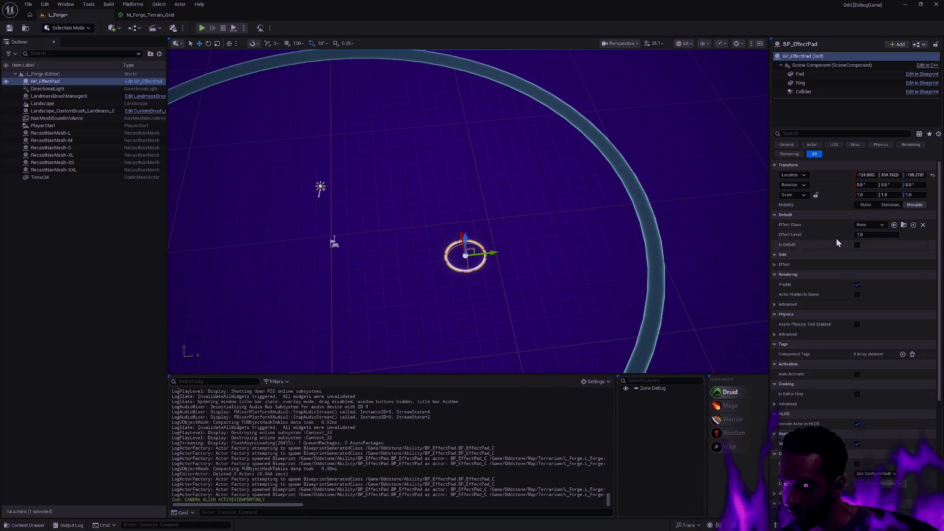
- Set the pad's Effect Class to GE_Corruption and mark it as a debuff
left_click(873, 226)
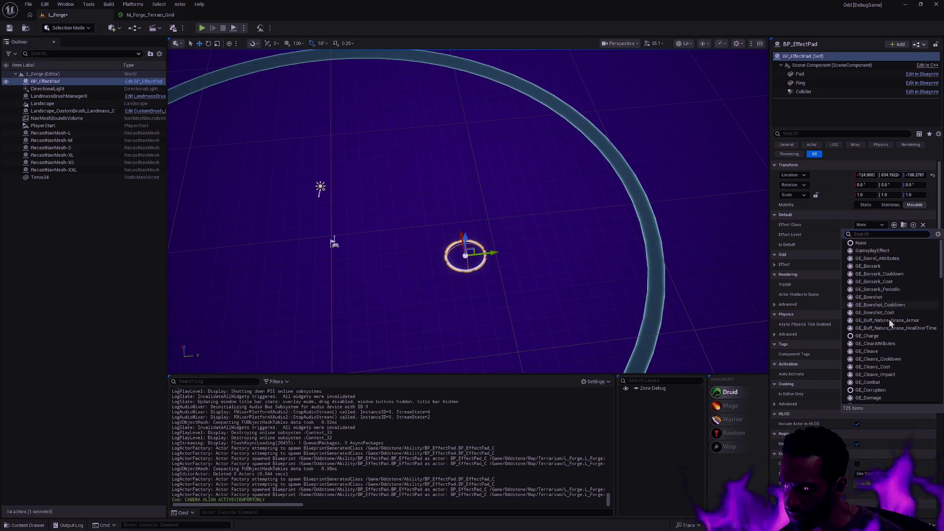
left_click(884, 390)
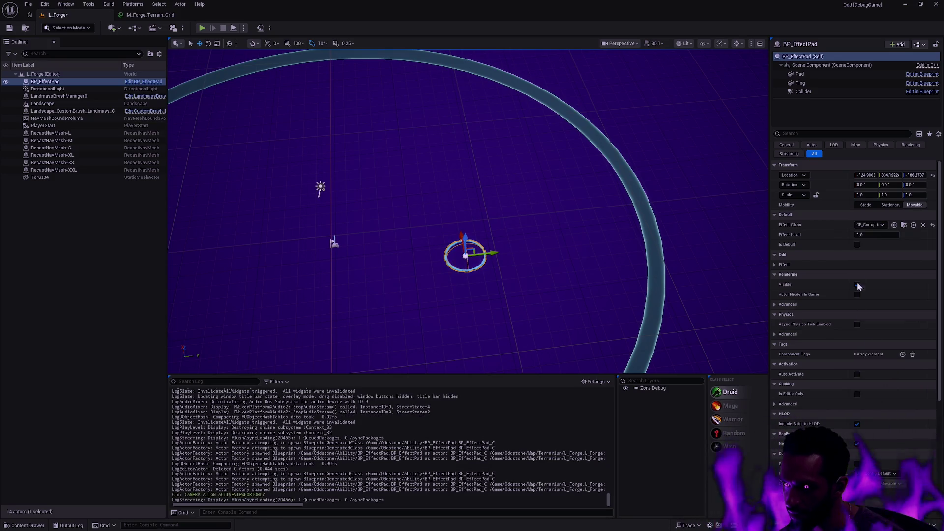
left_click(857, 245)
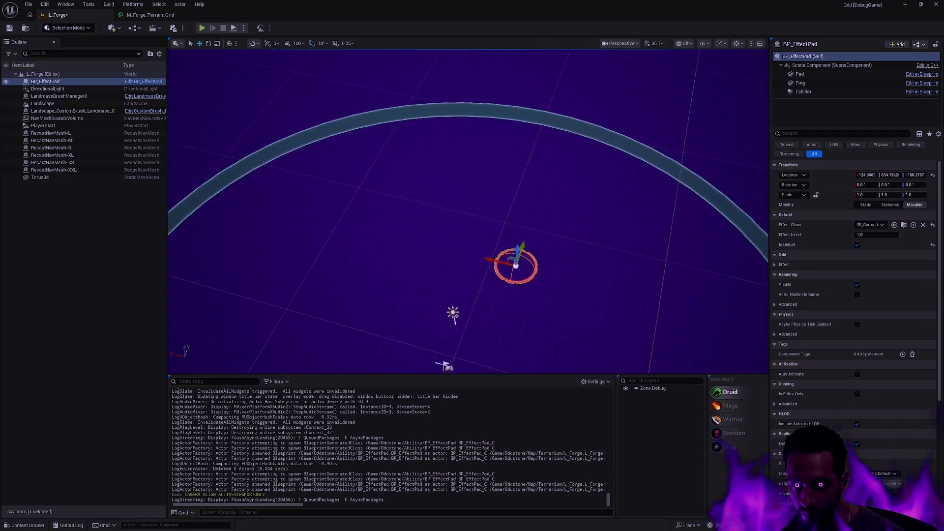
- Move the pad along X and Alt-drag a duplicate beside it
left_click_drag(499, 236, 478, 229)
key("f")
left_click_drag(537, 238, 506, 291)
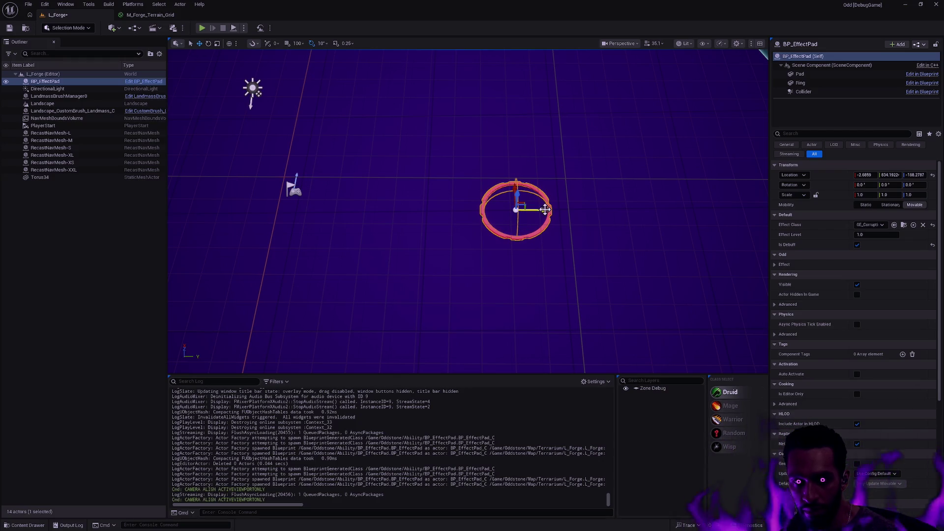
mouse_move(366, 111)
left_mouse_down()
mouse_move(381, 103)
mouse_move(361, 94)
left_mouse_up()
mouse_move(522, 207)
left_mouse_down()
mouse_move(524, 196)
mouse_move(551, 201)
mouse_move(611, 167)
left_mouse_up()
- Nudge BP_EffectPad2 along X and change its Effect Class to GE_Subdue
left_click_drag(468, 174, 472, 181)
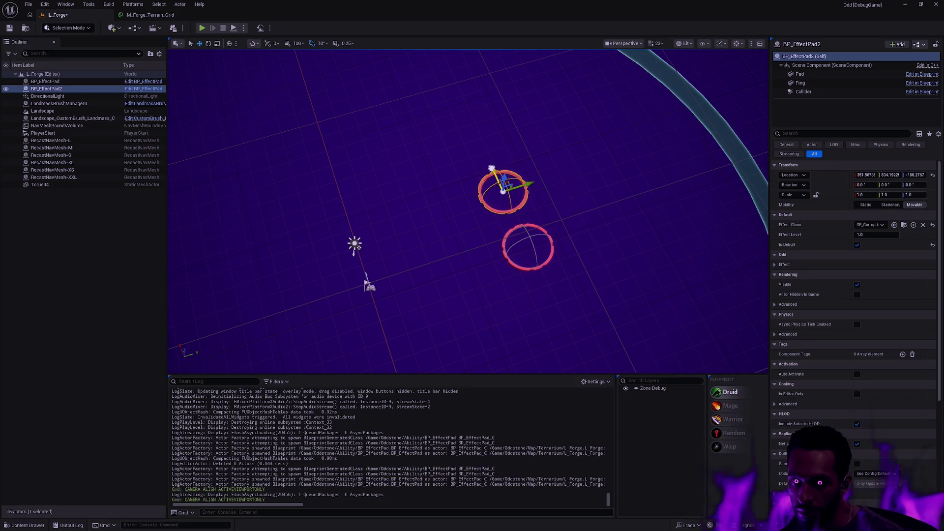
left_click(864, 227)
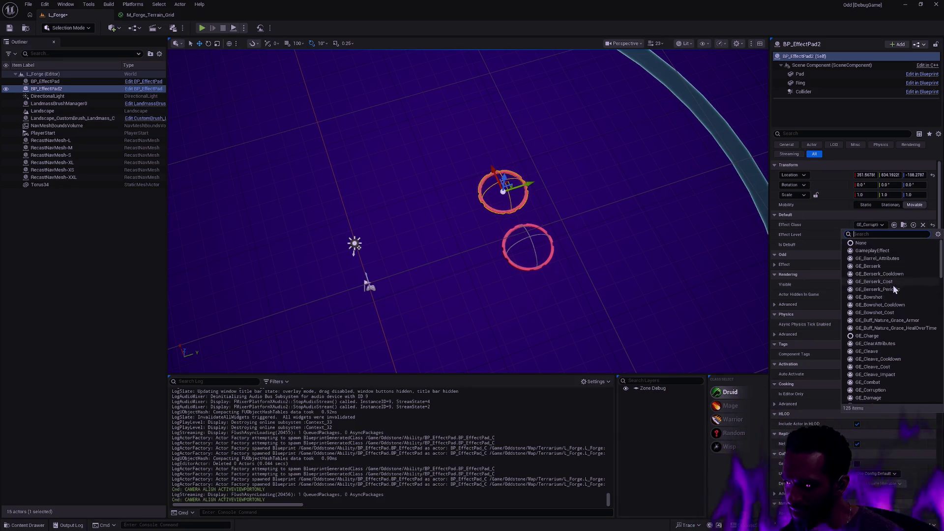
scroll(888, 309, "down", 5)
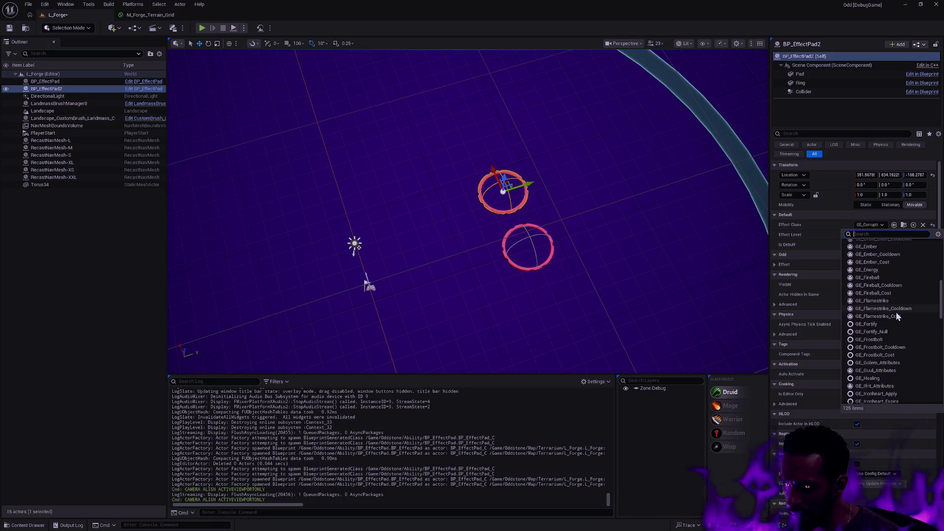
scroll(900, 313, "down", 4)
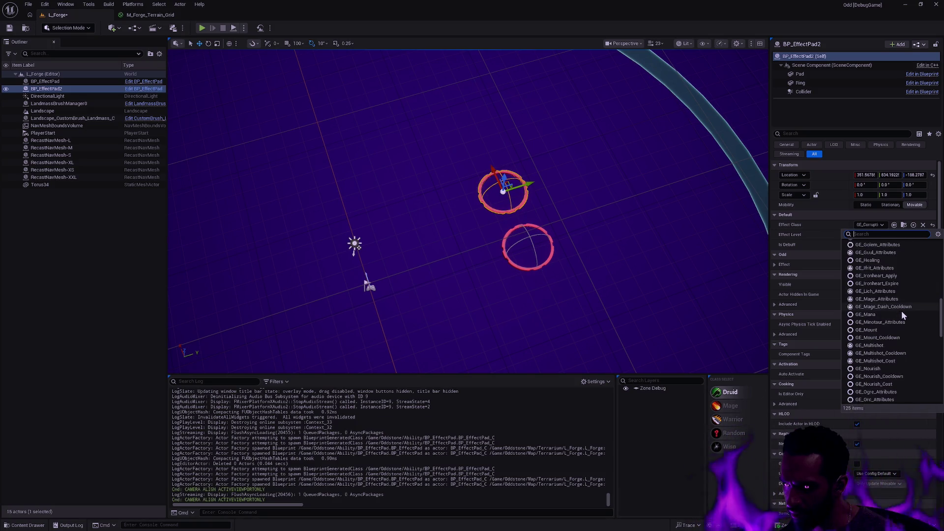
scroll(902, 310, "down", 5)
scroll(908, 310, "down", 1)
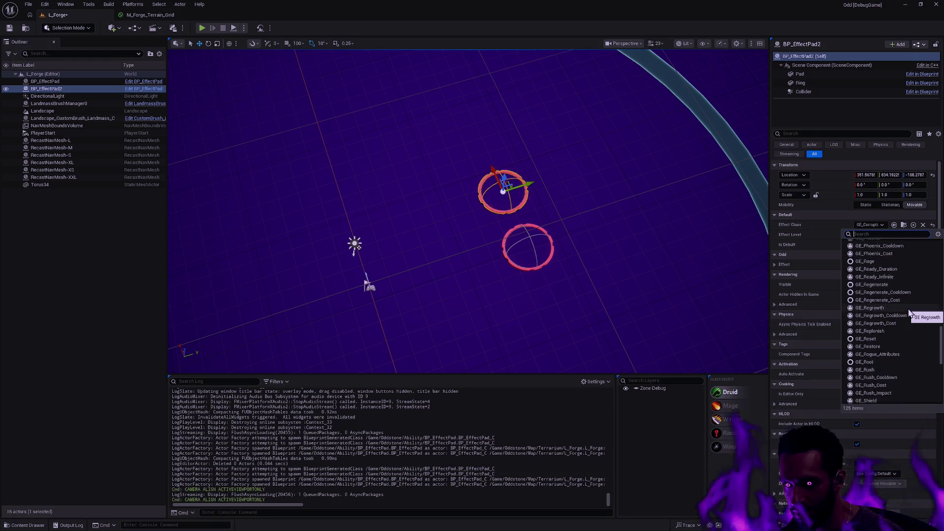
scroll(908, 313, "down", 6)
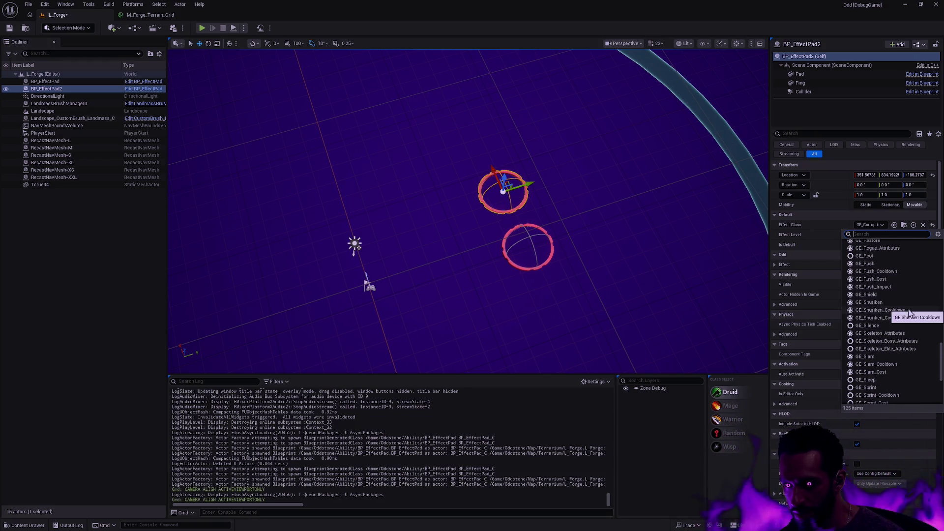
scroll(908, 309, "down", 3)
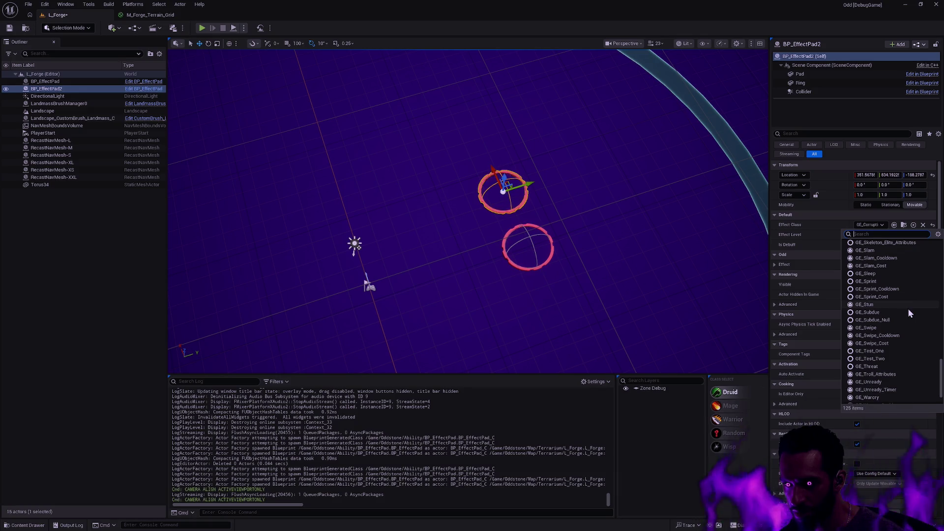
left_click(880, 313)
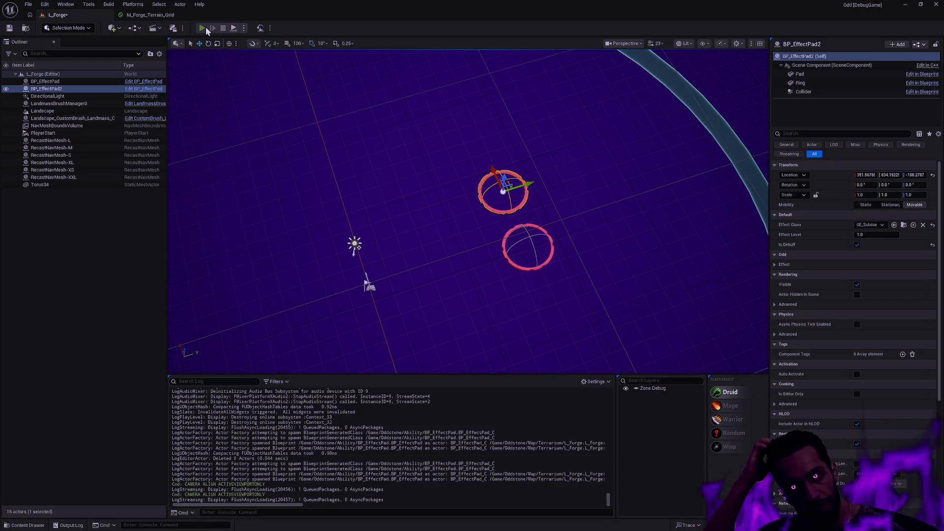
left_click(206, 29)
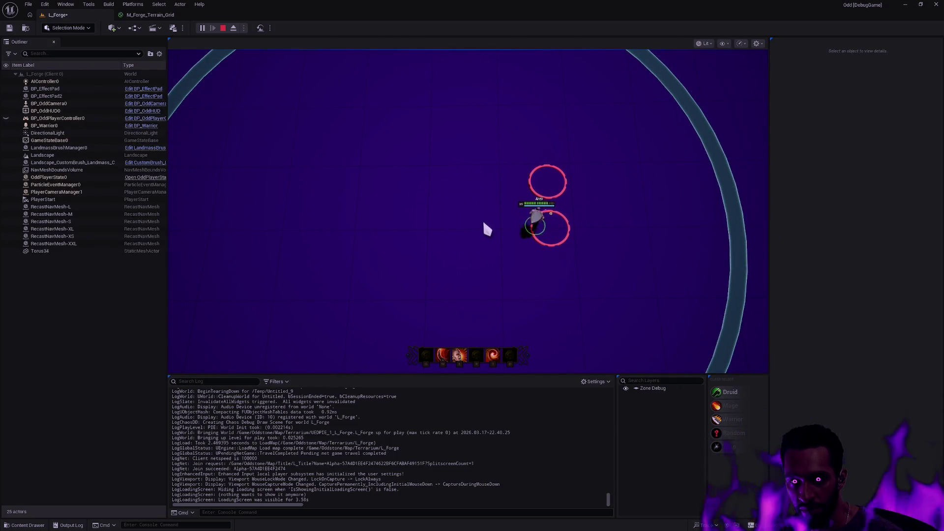
left_click(527, 194)
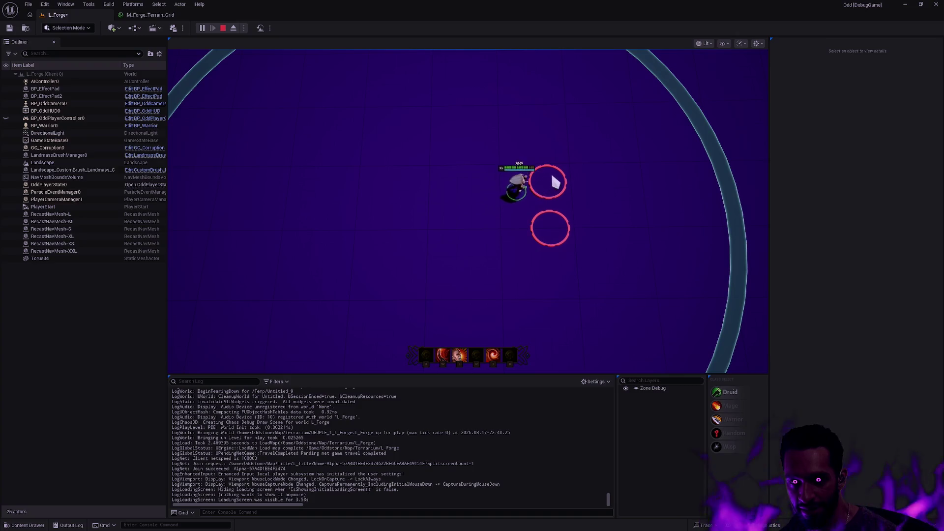
left_click(500, 203)
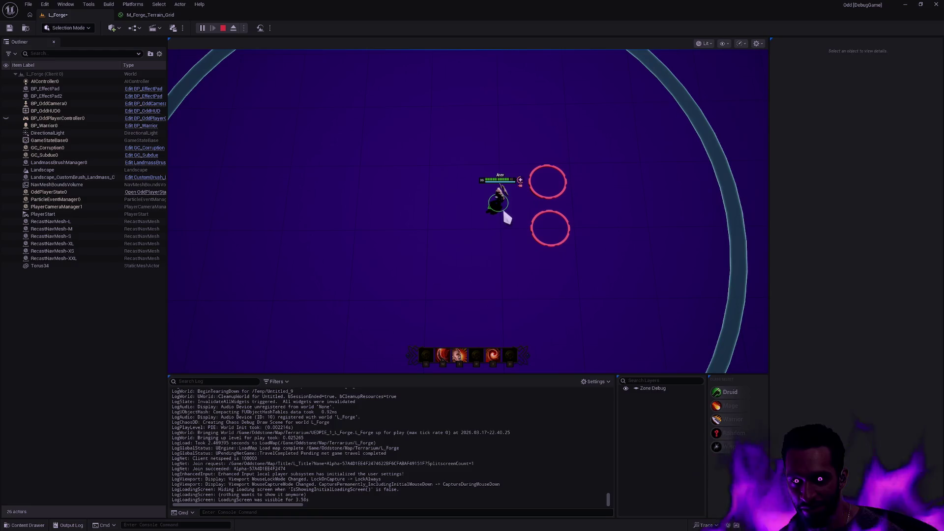
key("Escape")
left_click(550, 180)
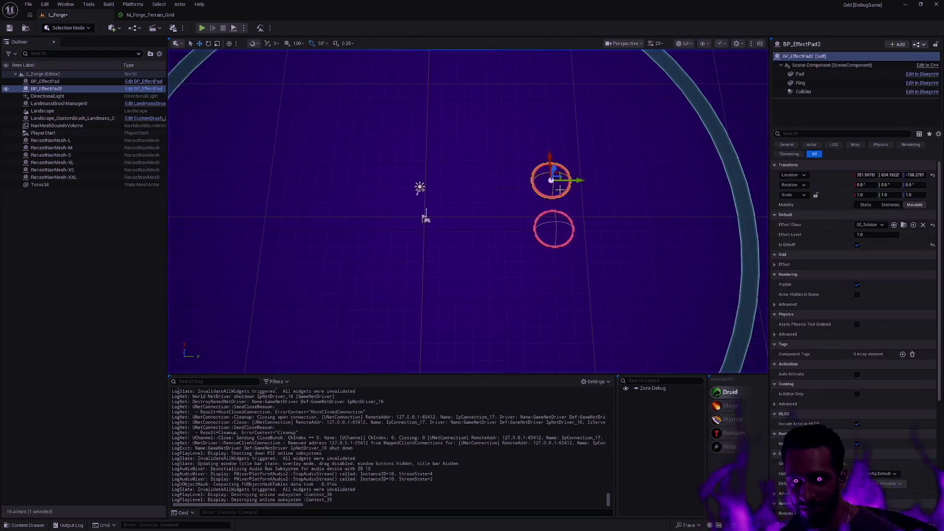
- Set BP_EffectPad2's Effect Class to GE_Fortify_Null and shift it along X to about 304
left_click(869, 225)
scroll(905, 320, "down", 10)
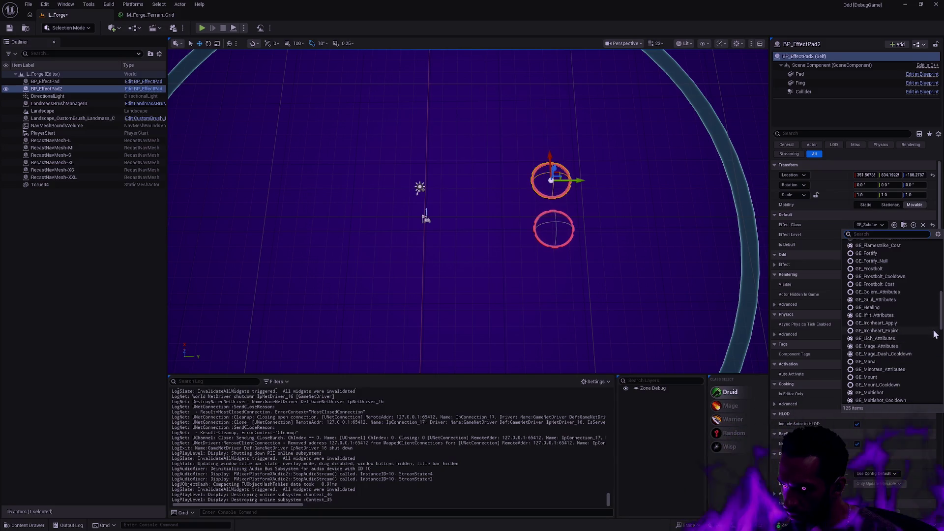
left_click(888, 261)
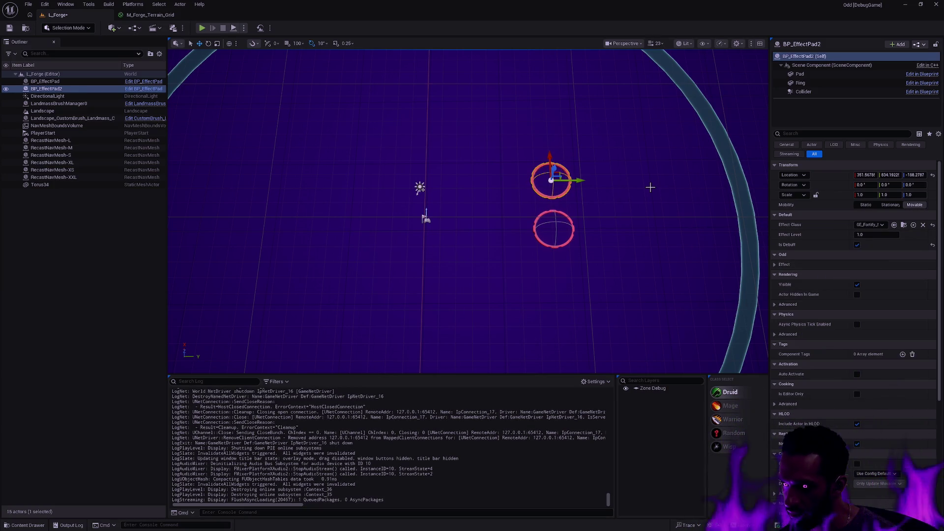
left_click_drag(549, 155, 549, 162)
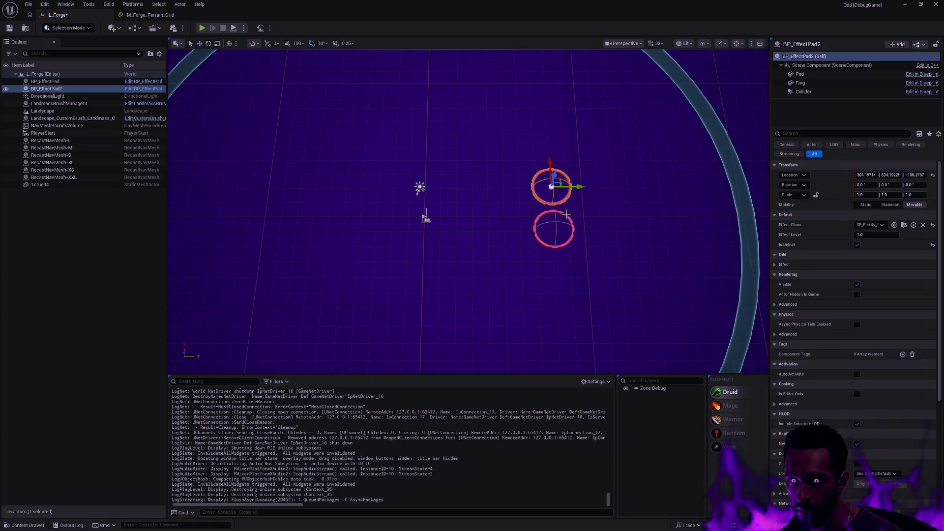
left_click(541, 229, "ctrl")
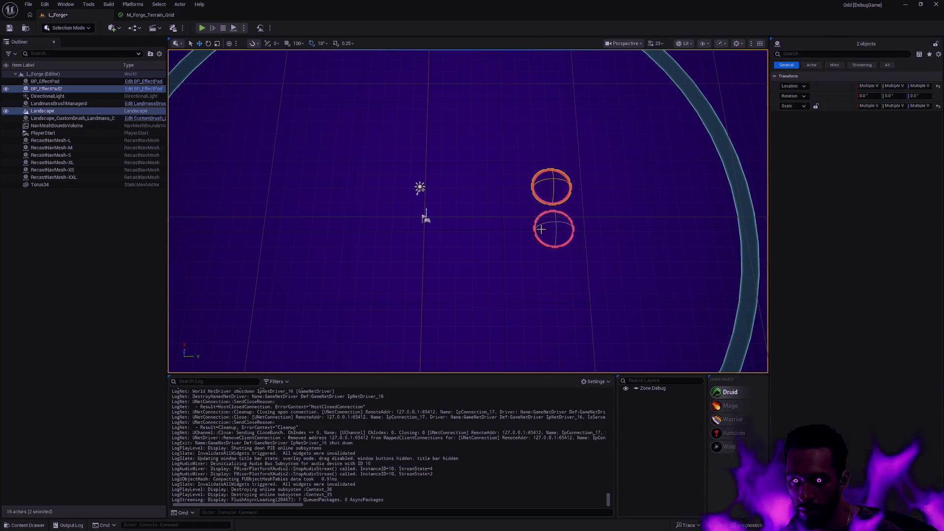
- Select BP_EffectPad and BP_EffectPad2 together and frame them in the viewport
left_click(555, 213)
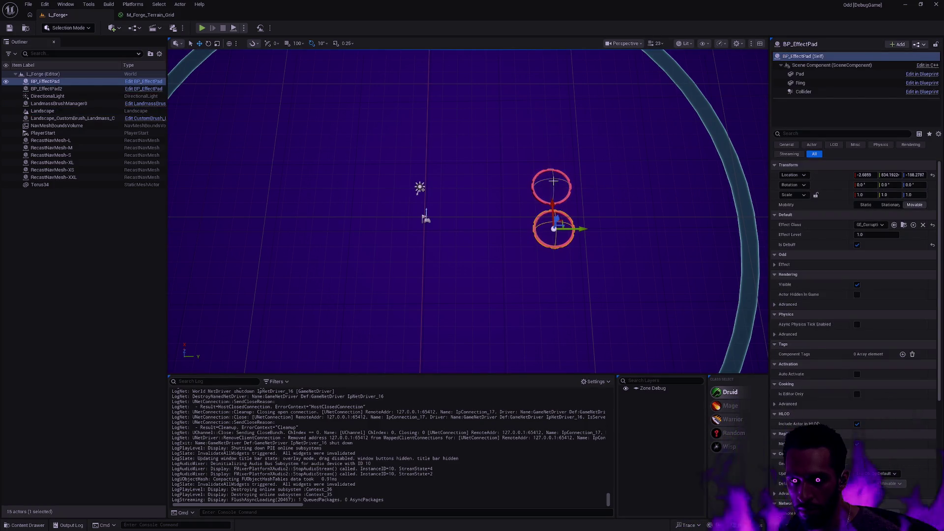
left_click(553, 181, "ctrl")
key("f")
scroll(468, 212, "down", 3)
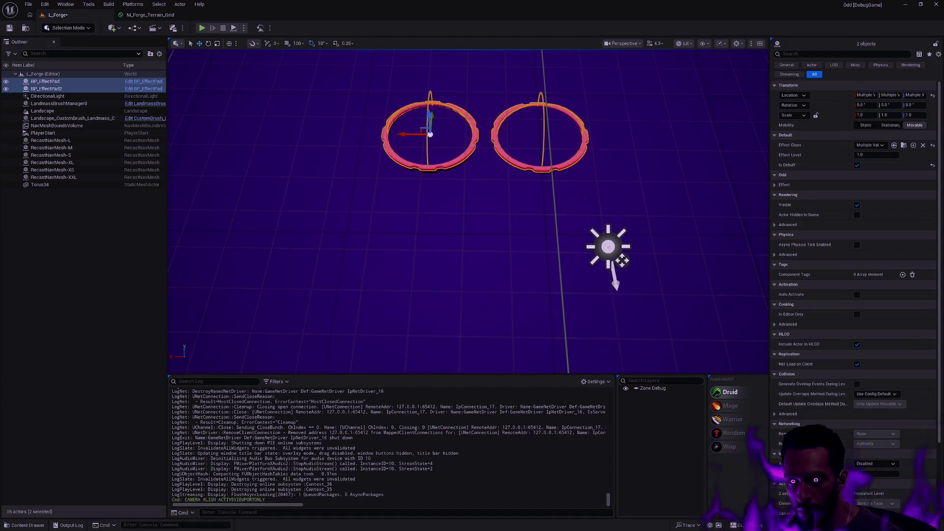
- Drag both pads together along the X axis, then start a play test of L_Forge
left_click_drag(403, 137, 458, 138)
left_click_drag(595, 176, 716, 179)
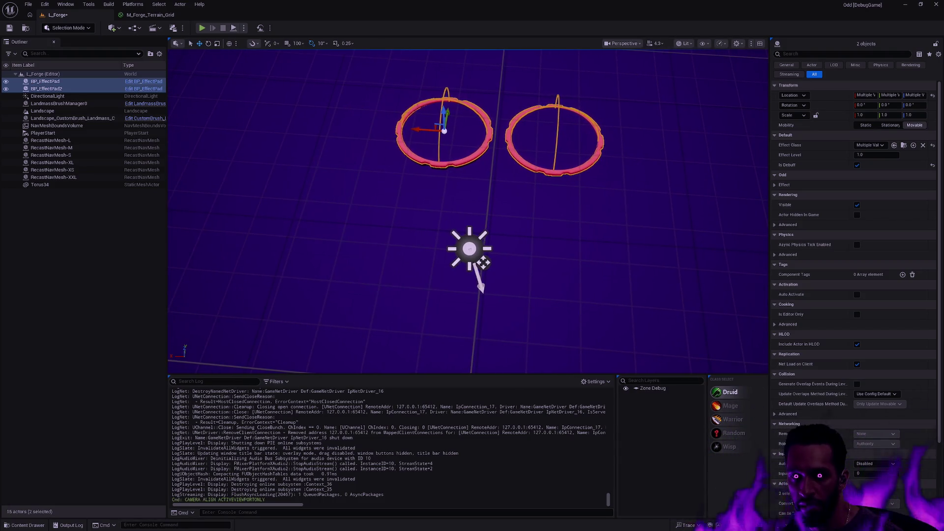
mouse_move(514, 152)
left_mouse_down()
mouse_move(487, 152)
mouse_move(514, 152)
left_mouse_up()
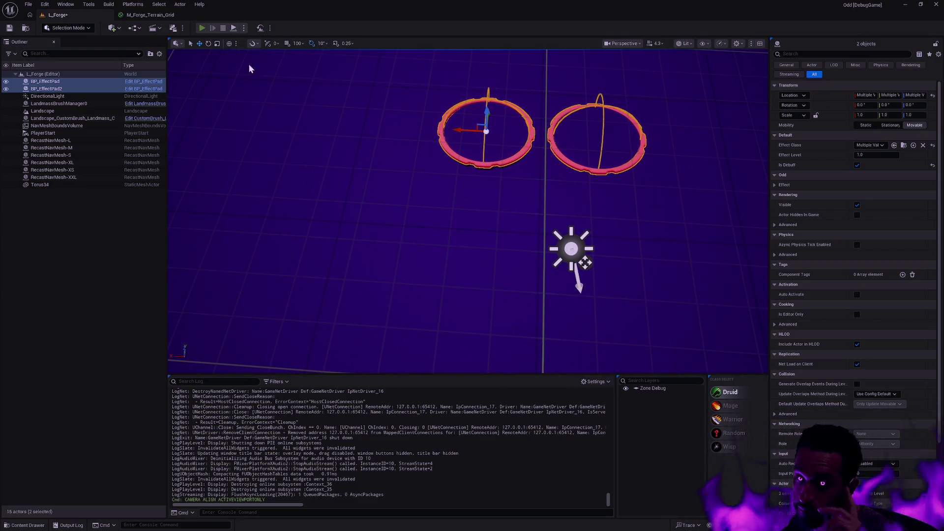
key("alt+p")
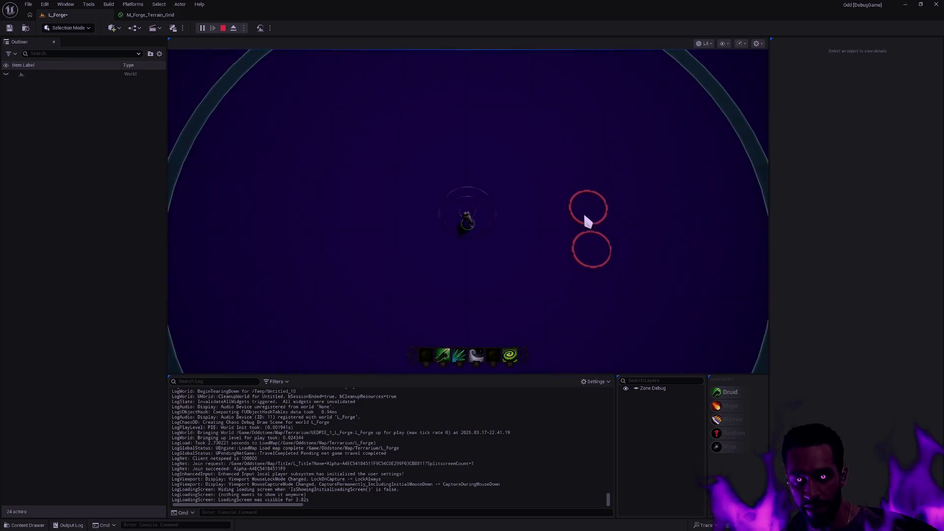
- Go fullscreen with F11 and walk the hero repeatedly in and out of the upper red pad
key("F11")
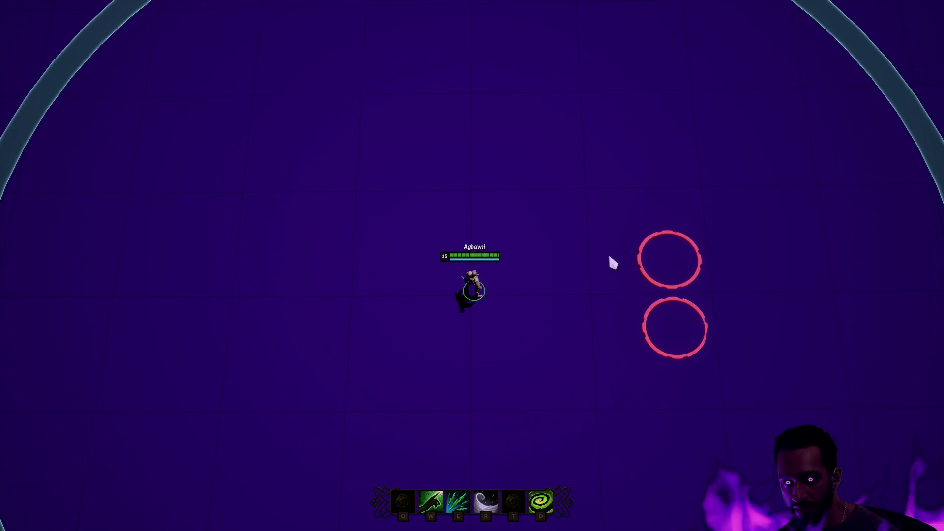
right_click(483, 266)
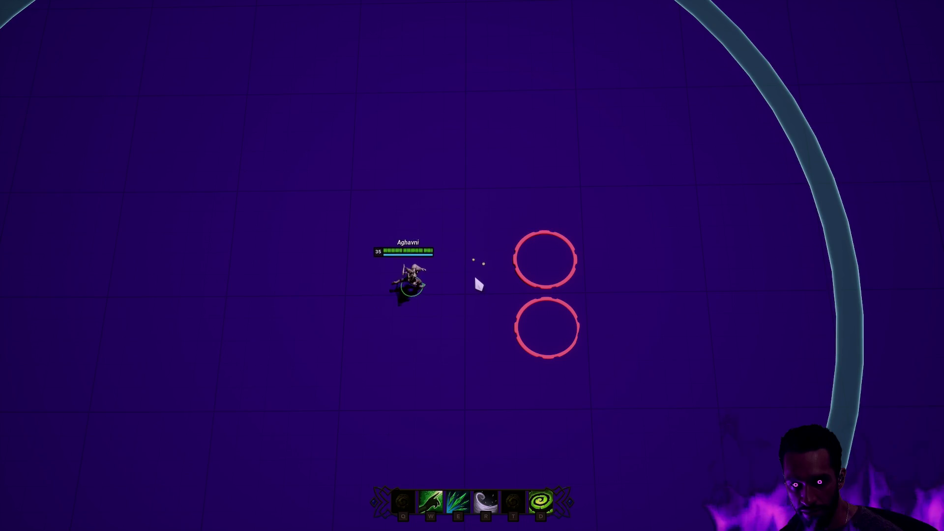
right_click(555, 267)
right_click(533, 356)
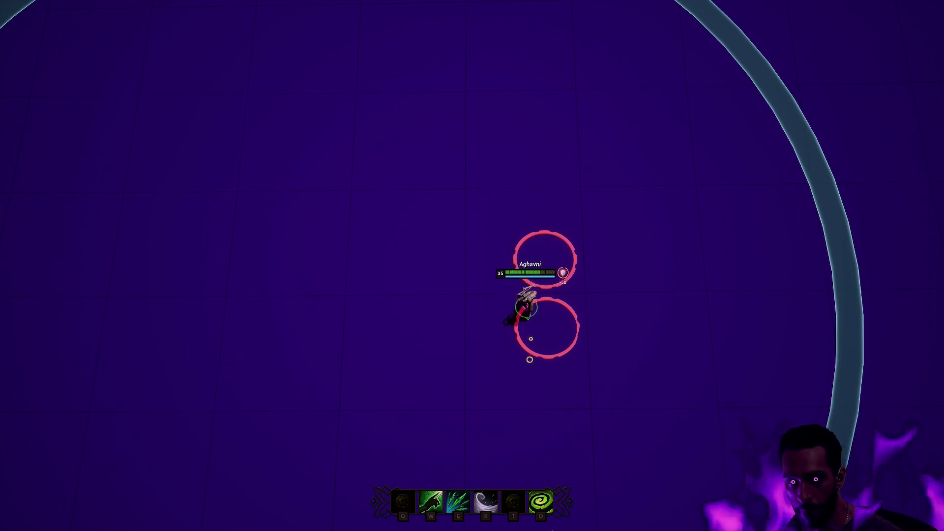
right_click(466, 415)
right_click(457, 346)
right_click(479, 308)
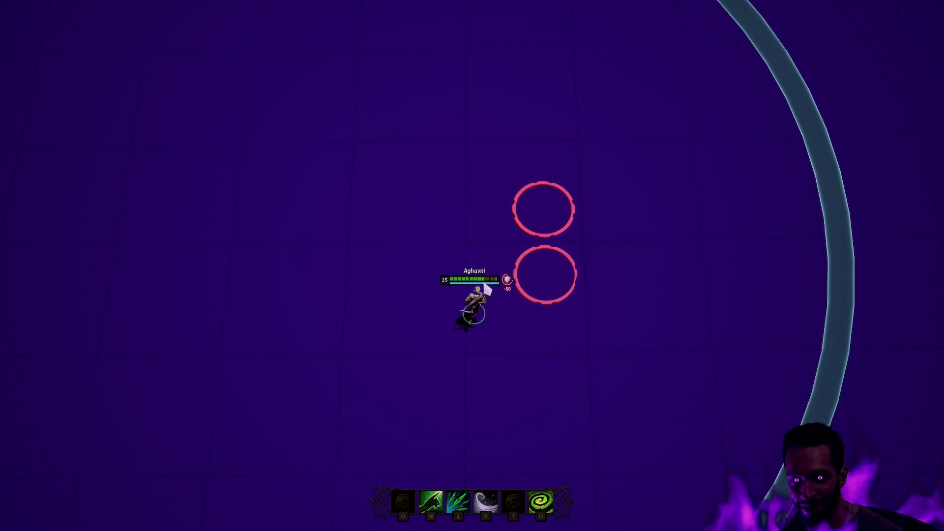
right_click(555, 261)
right_click(565, 204)
right_click(459, 237)
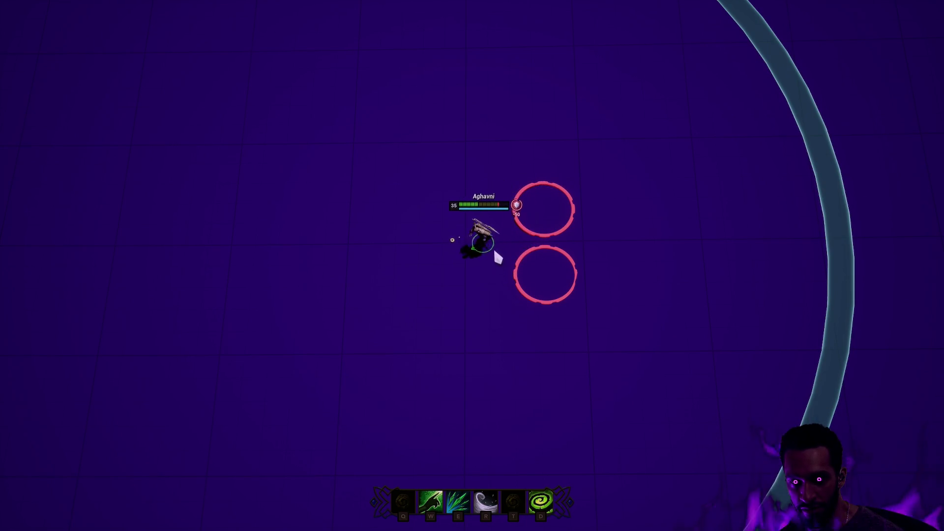
- Cast the W heal three times while stepping through the upper pad and toward the lower pad
key("w")
right_click(504, 268)
right_click(444, 251)
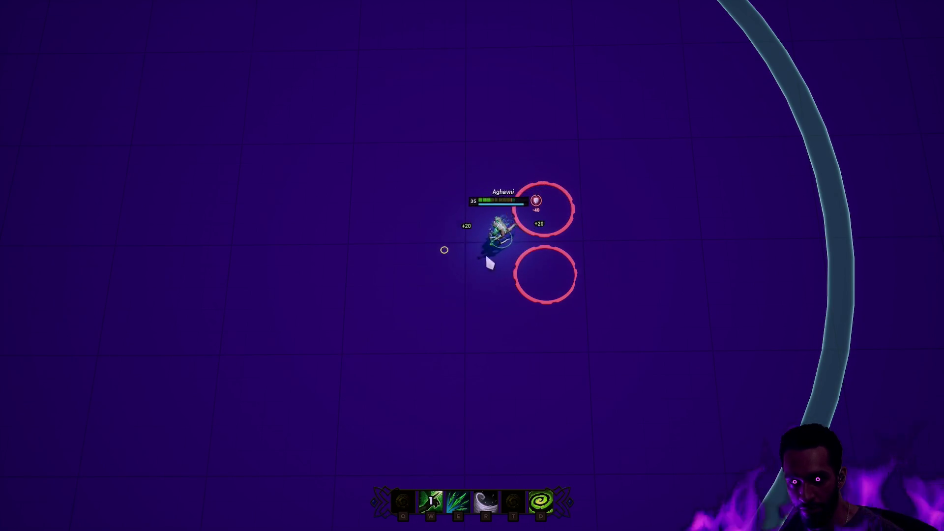
key("w")
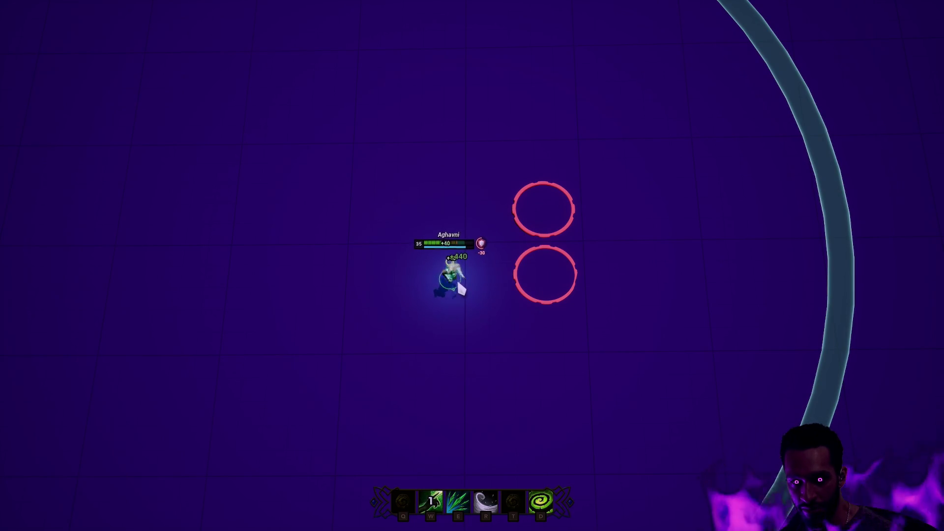
right_click(484, 281)
right_click(476, 278)
key("w")
- Reposition beside the upper red pad, stepping toward it and back, then cast the heal
right_click(415, 278)
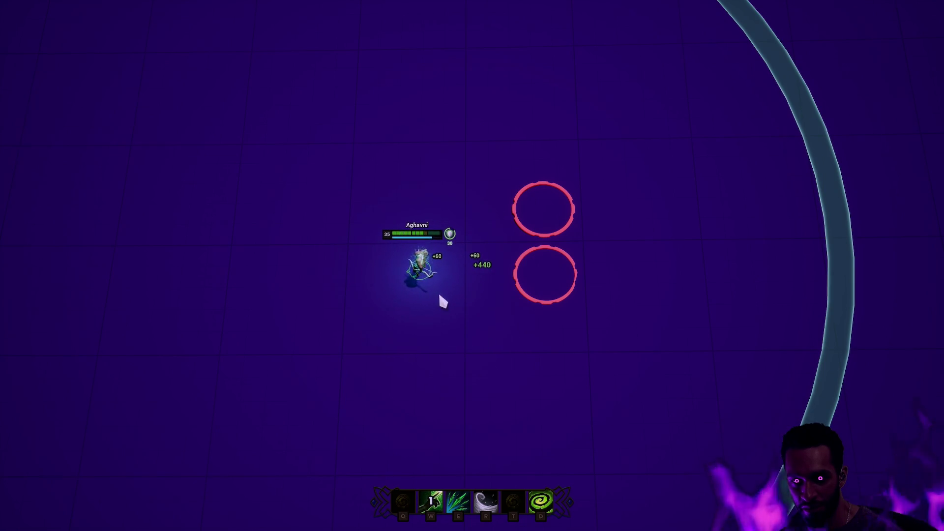
right_click(474, 258)
right_click(387, 216)
right_click(495, 241)
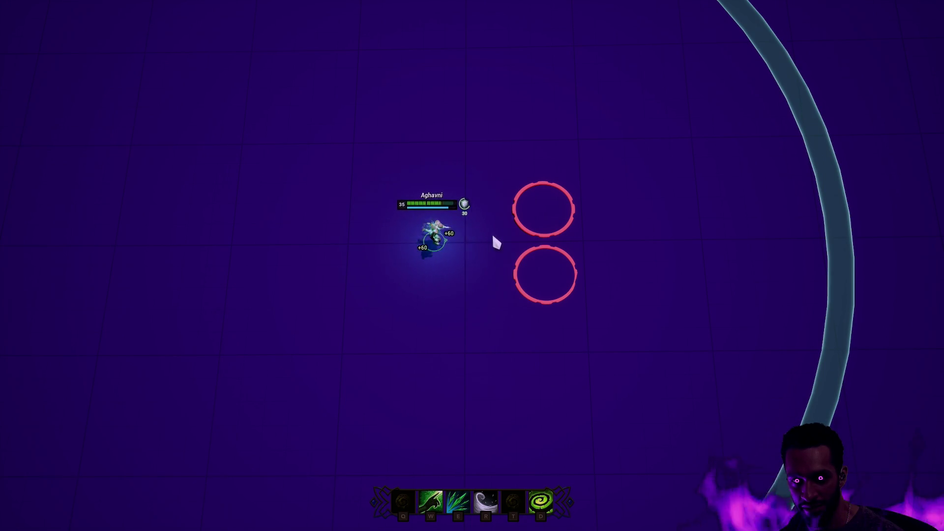
right_click(536, 225)
right_click(491, 232)
right_click(488, 262)
right_click(531, 254)
right_click(469, 265)
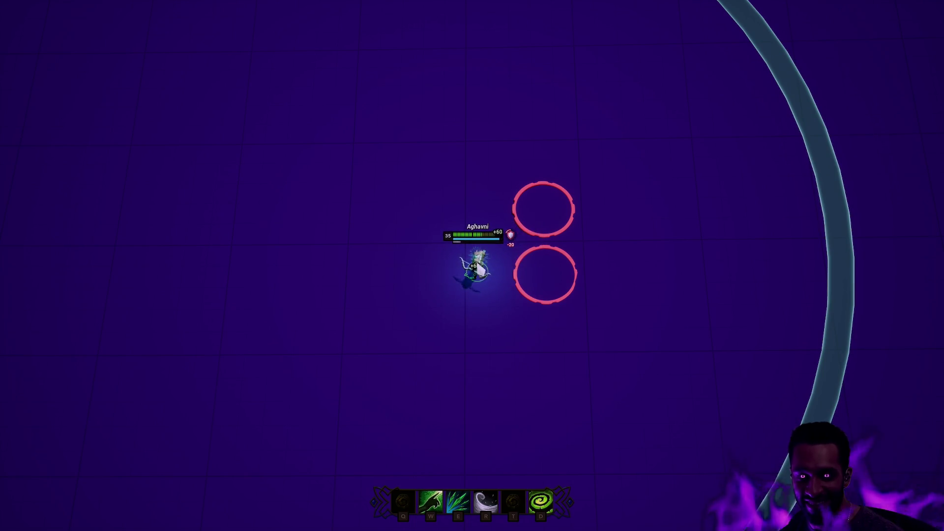
key("w")
- Walk through the upper pad and toward the lower pad, then away left and back
right_click(540, 211)
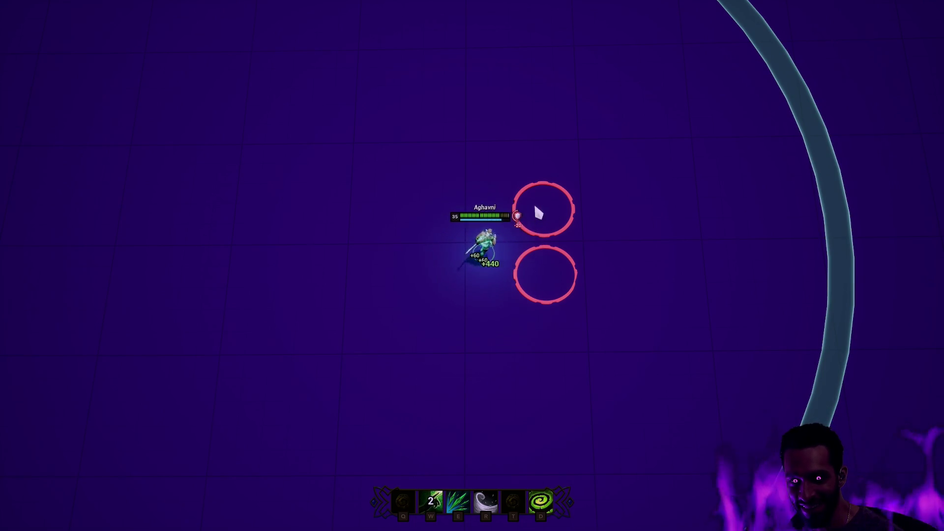
right_click(488, 252)
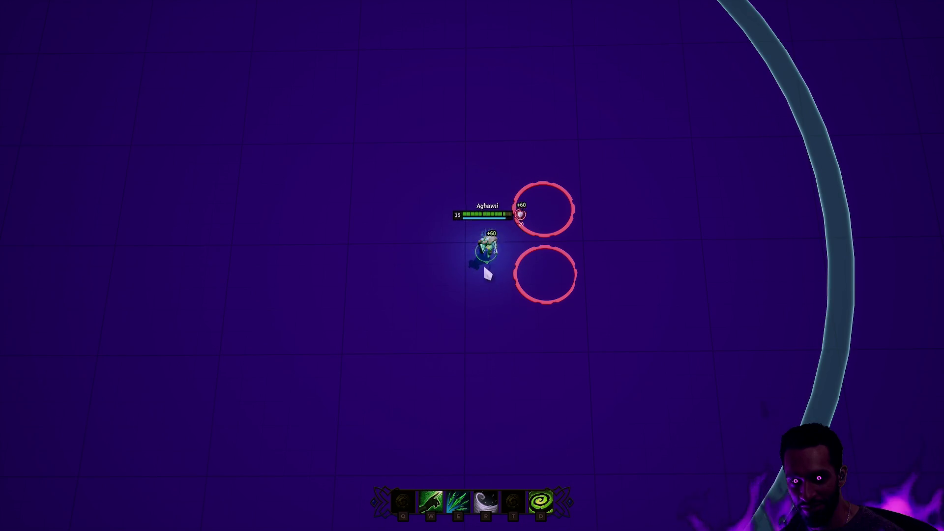
right_click(550, 283)
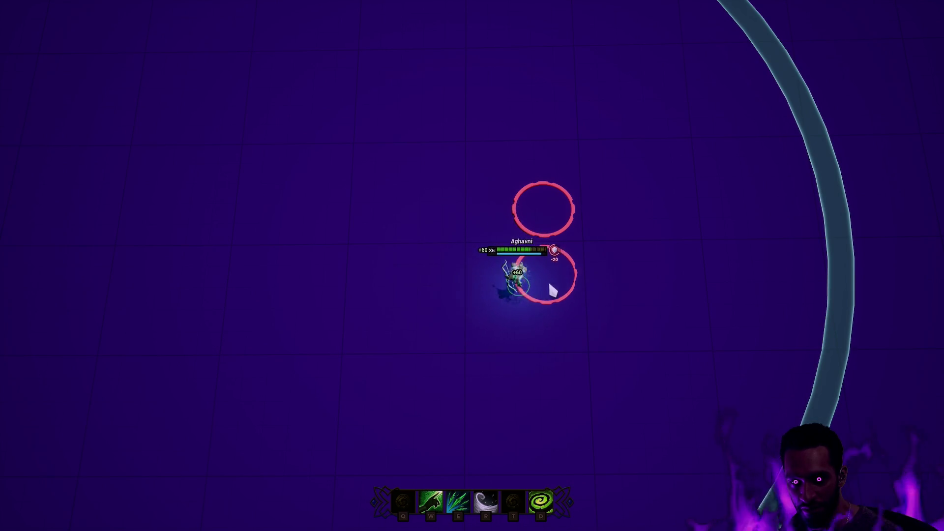
right_click(441, 276)
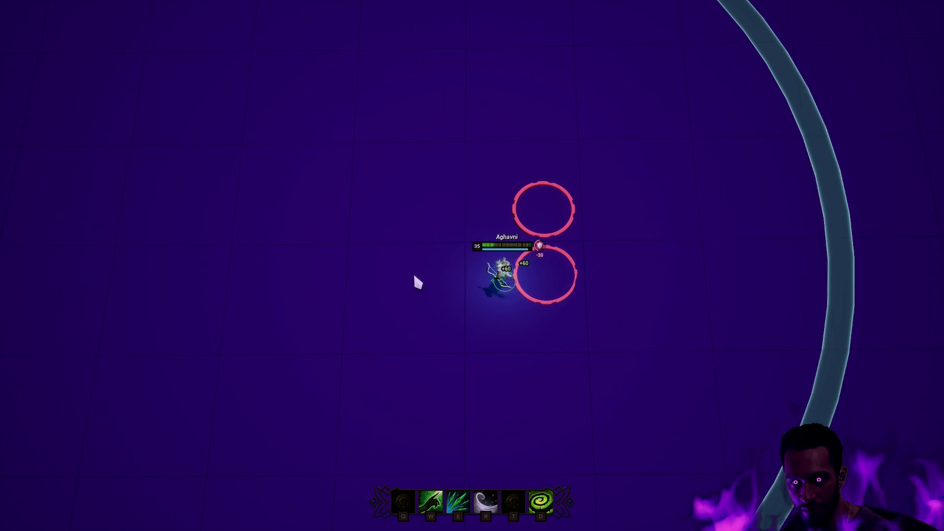
right_click(415, 279)
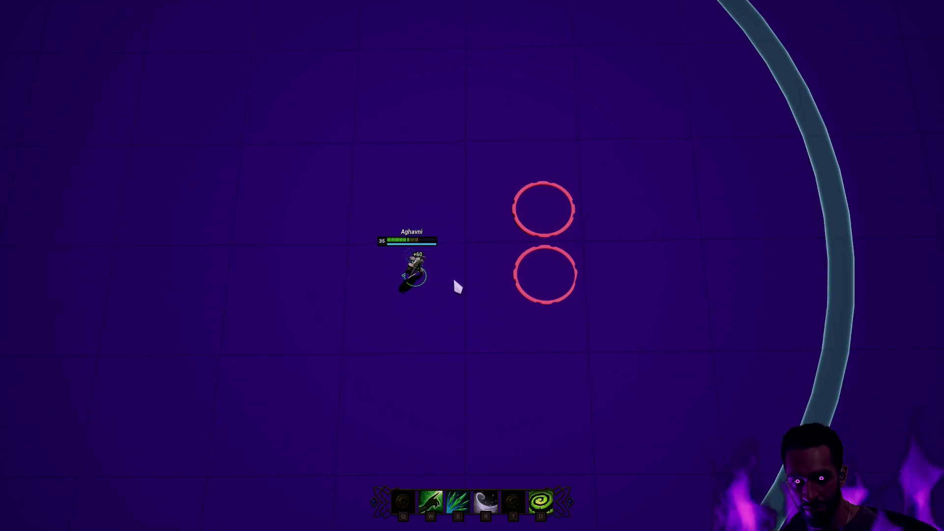
right_click(464, 260)
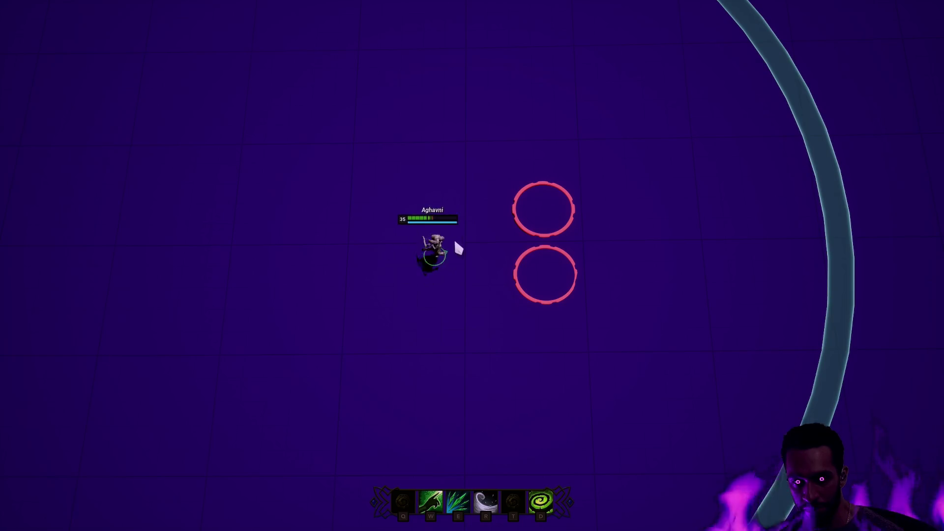
- Cast the heal, dash right with a shield, walk back toward the pads, then dash far left
key("w")
key("r")
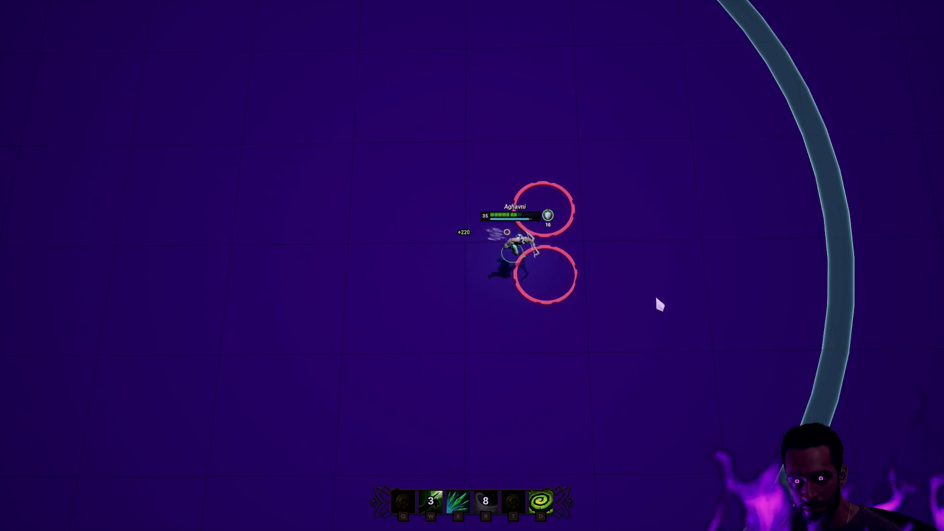
right_click(568, 331)
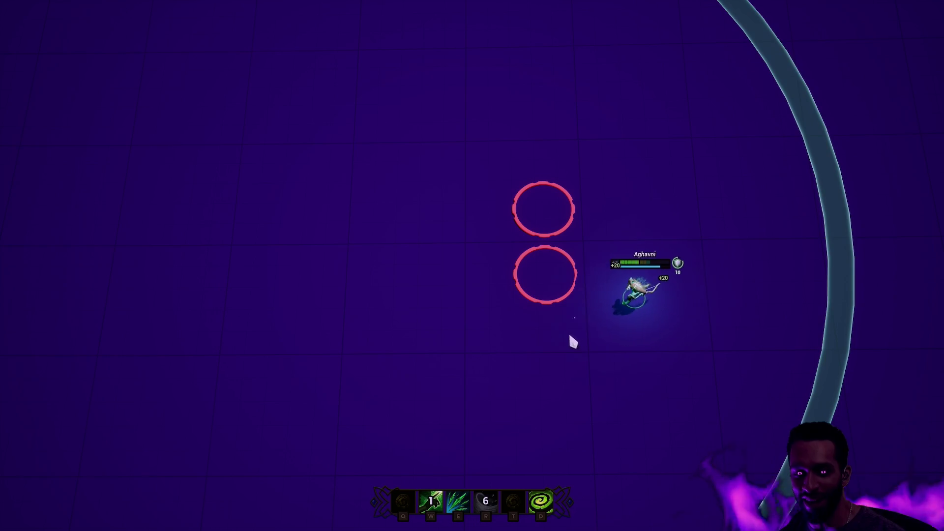
right_click(427, 264)
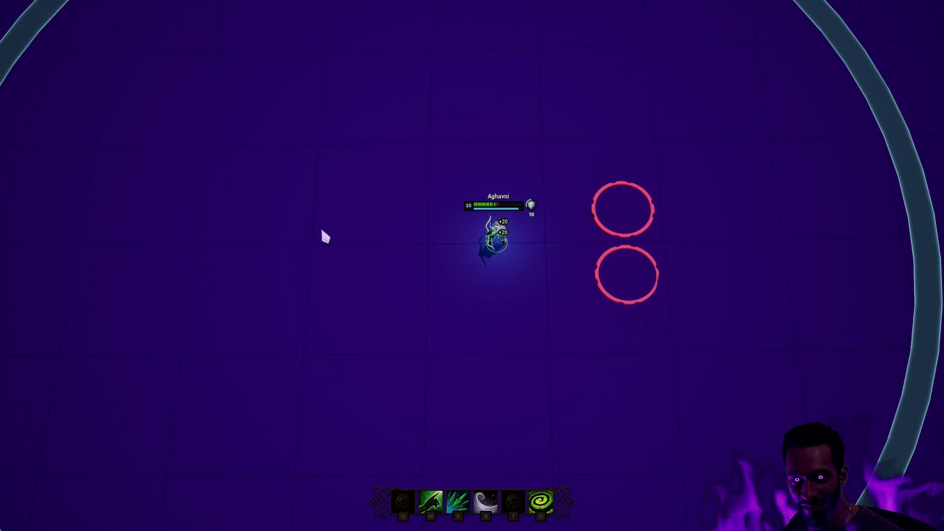
key("r")
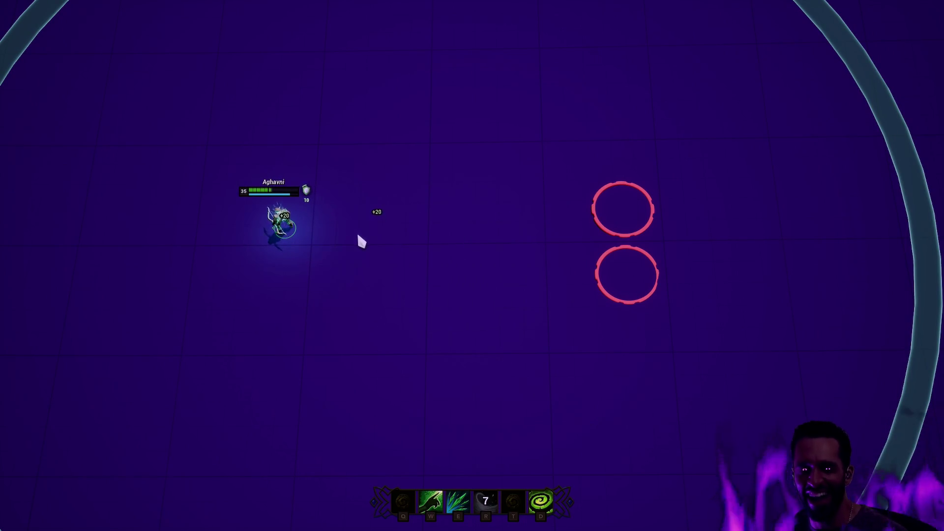
- Walk around on the left side, then aim a dash right toward the red pads
right_click(341, 231)
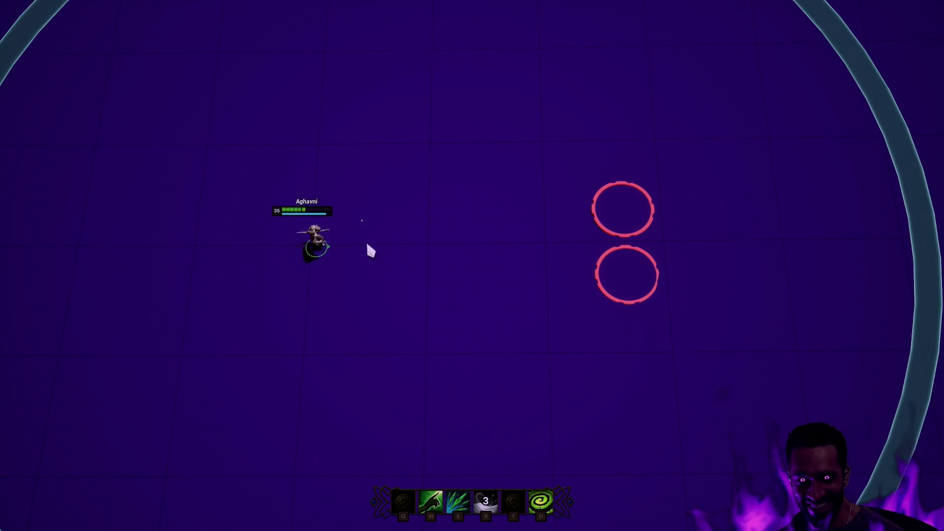
right_click(364, 218)
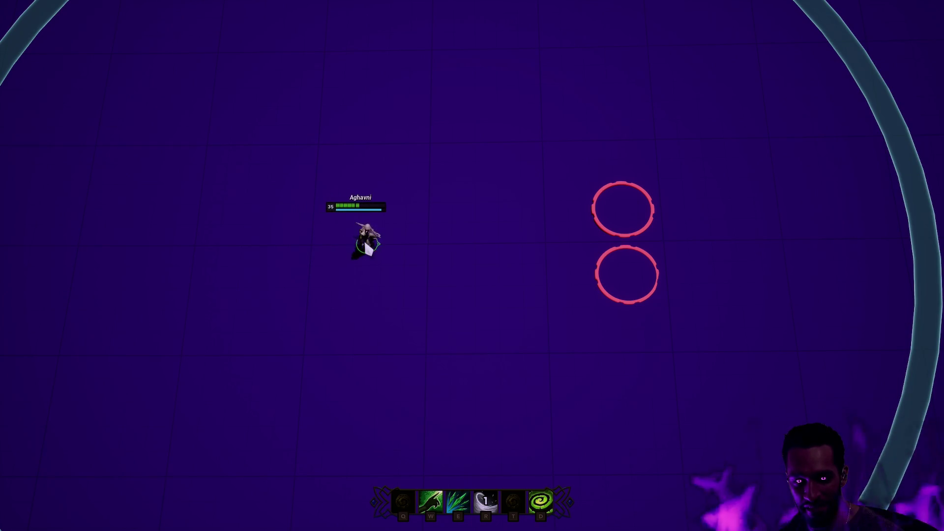
right_click(222, 237)
key("r")
left_click(460, 247)
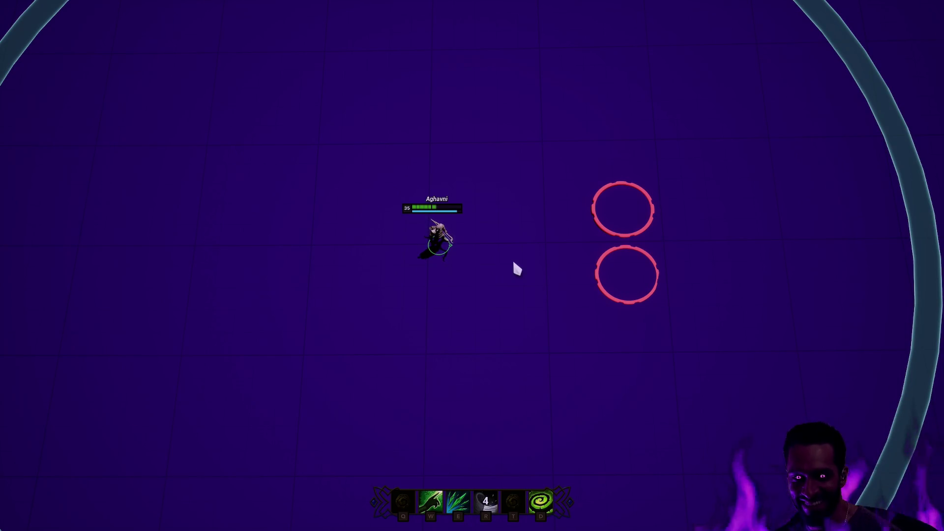
- Walk right up beside the upper pad, then dash back left away from the pads
right_click(416, 275)
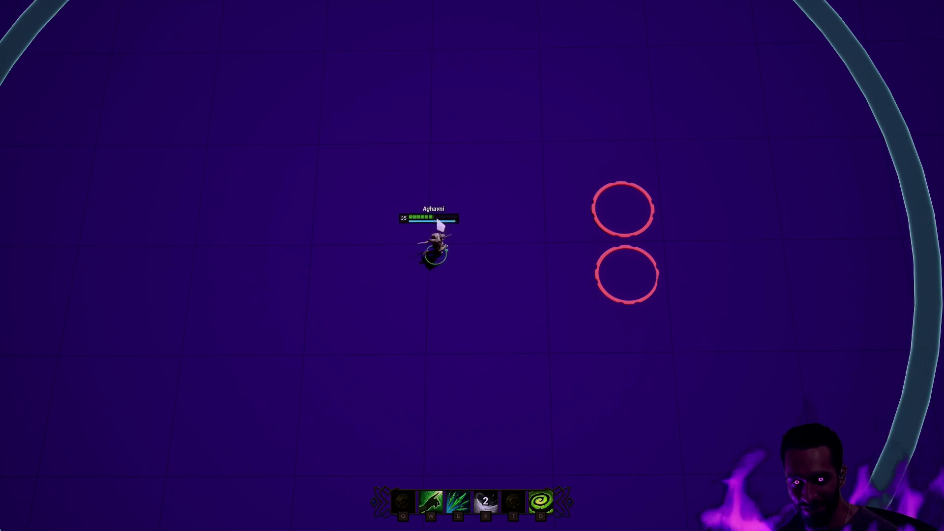
right_click(494, 274)
right_click(455, 231)
right_click(498, 255)
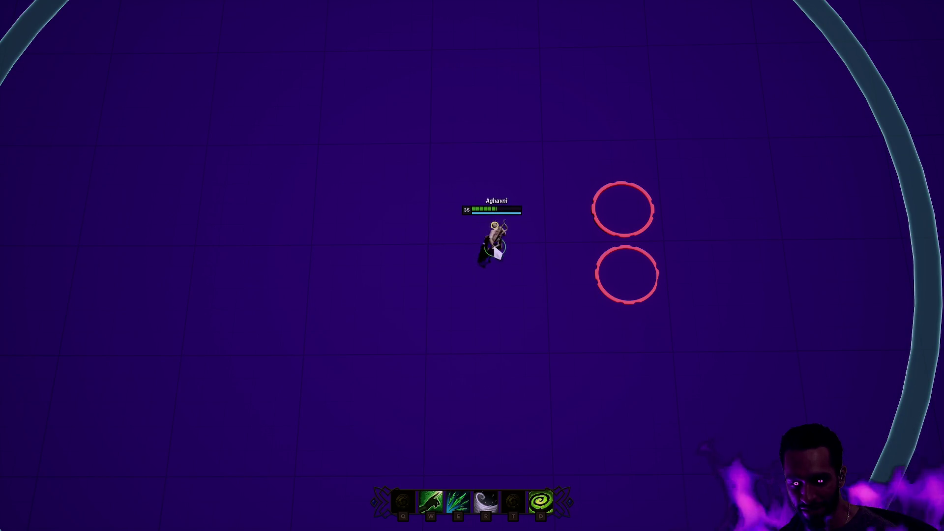
right_click(549, 246)
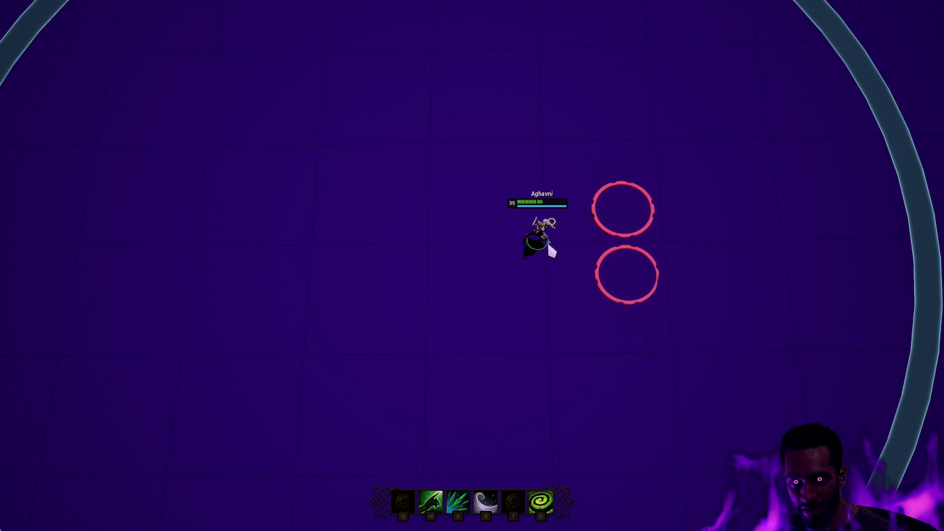
key("r")
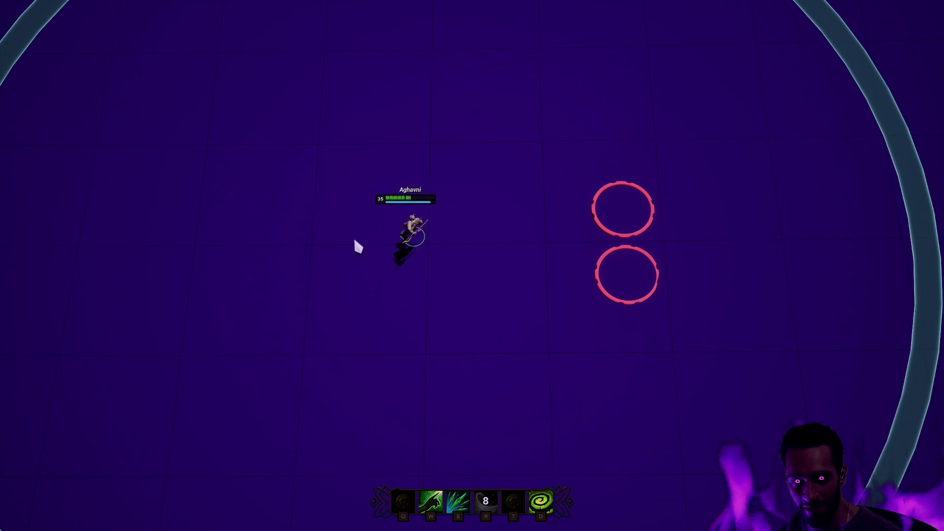
- Fire a volley of shots at the lower and then the upper red pad
left_click(531, 250)
left_click(529, 201)
left_click(344, 219)
left_click(465, 256)
left_click(487, 231)
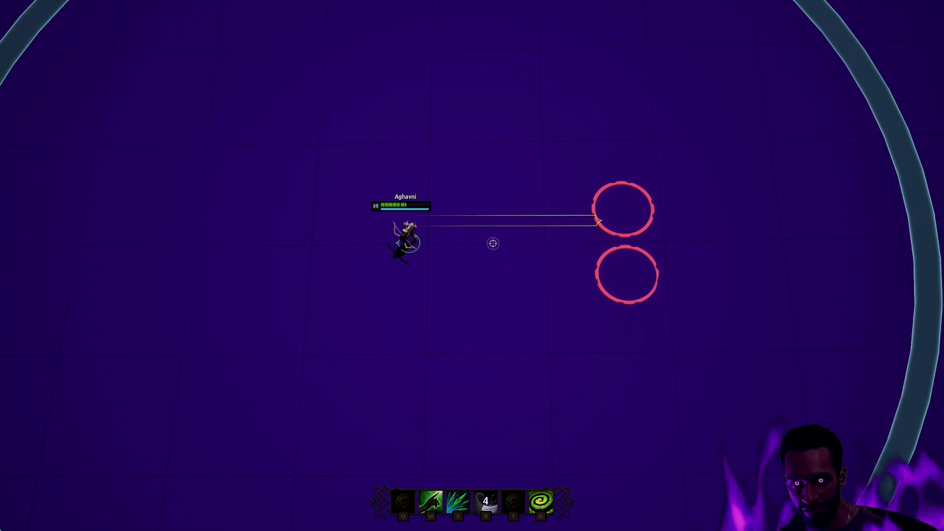
left_click(501, 241)
left_click(502, 241)
left_click(506, 240)
left_click(506, 238)
left_click(501, 241)
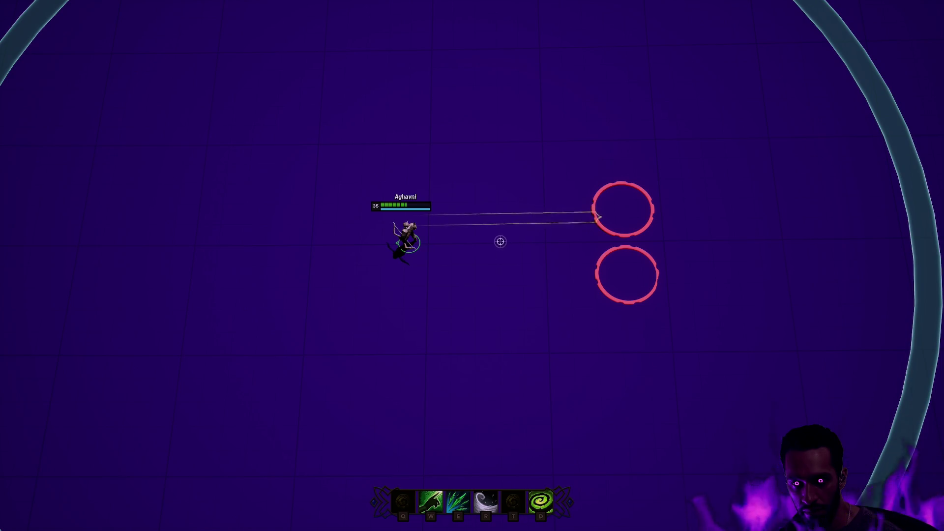
- Keep shooting the lower pad, alternate between both pads, and finish firing at the upper pad
left_click(489, 244)
left_click(465, 249)
left_click(415, 244)
left_click(432, 242)
left_click(453, 257)
left_click(489, 242)
left_click(490, 243)
left_click(465, 209)
left_click(480, 240)
left_click(488, 244)
left_click(476, 245)
left_click(476, 245)
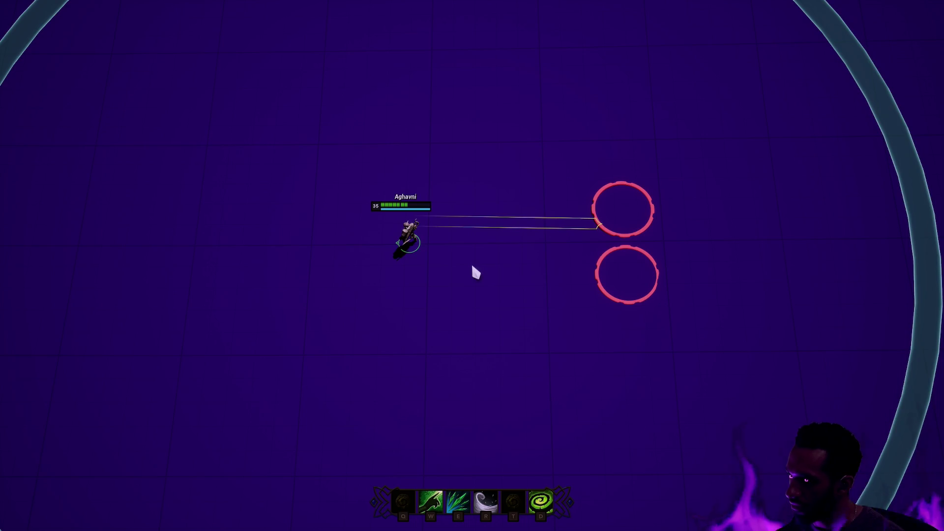
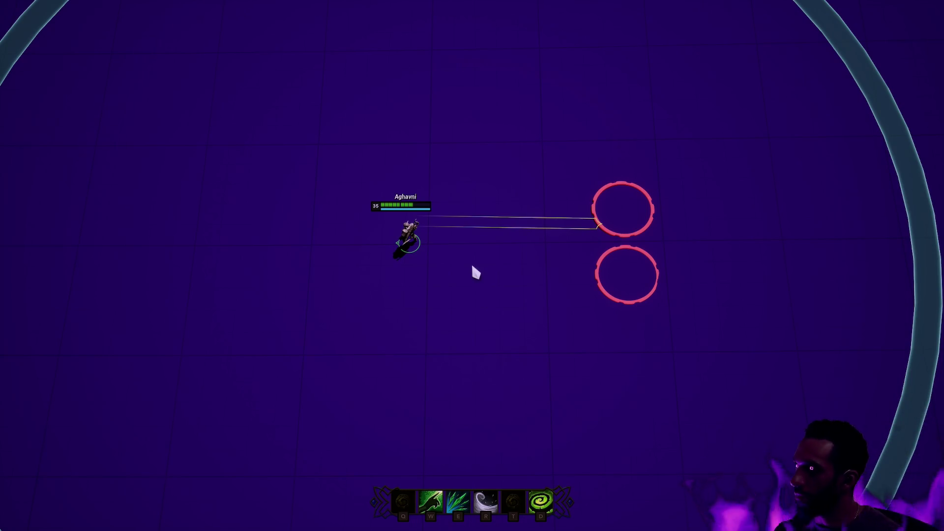
- Play-test the W, R and E abilities around the red rings, then stop the play session
key("w")
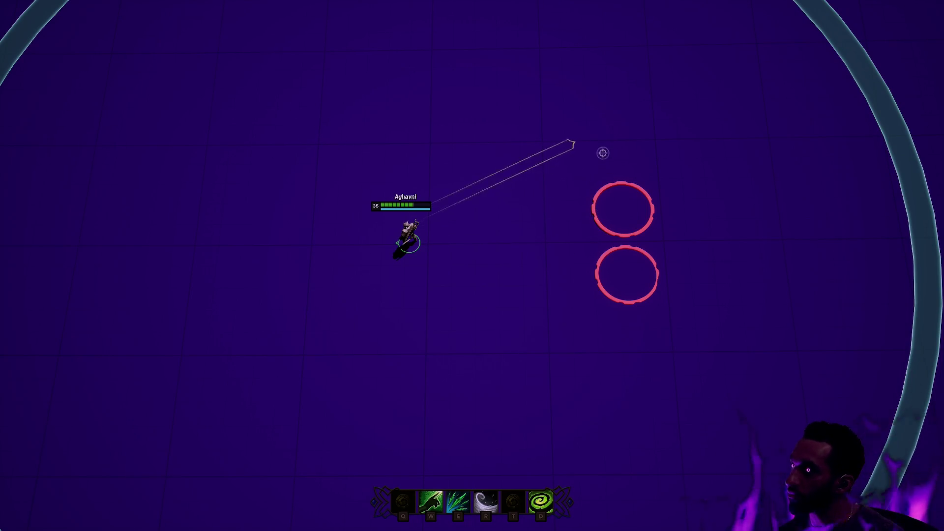
right_click(354, 164)
right_click(531, 232)
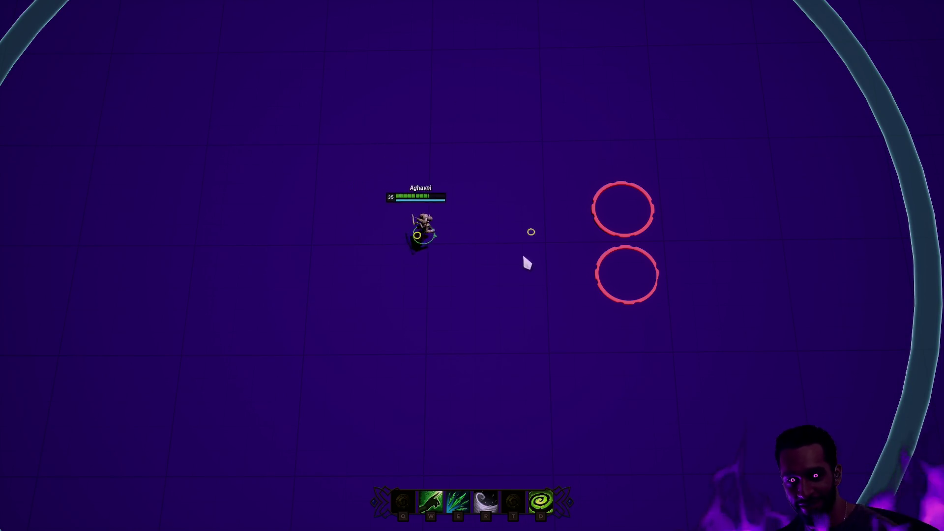
right_click(692, 272)
key("r")
right_click(477, 232)
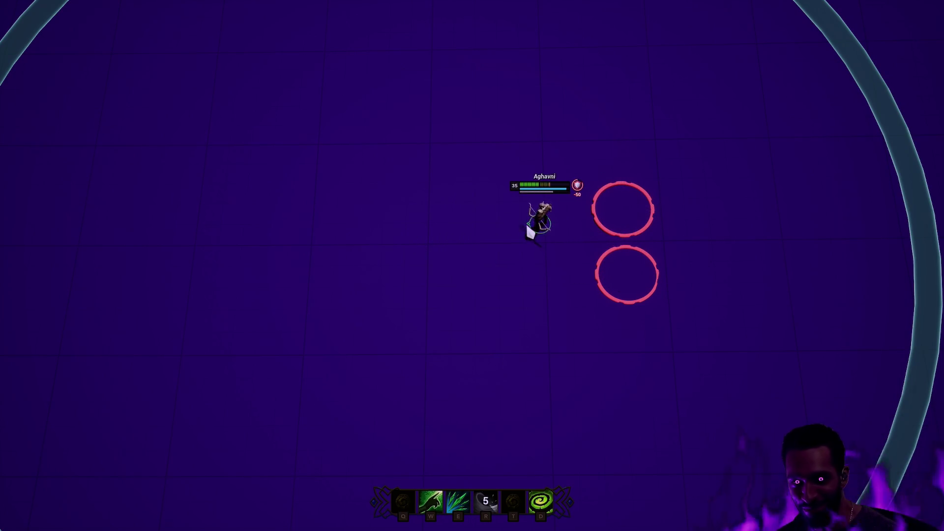
key("w")
right_click(318, 249)
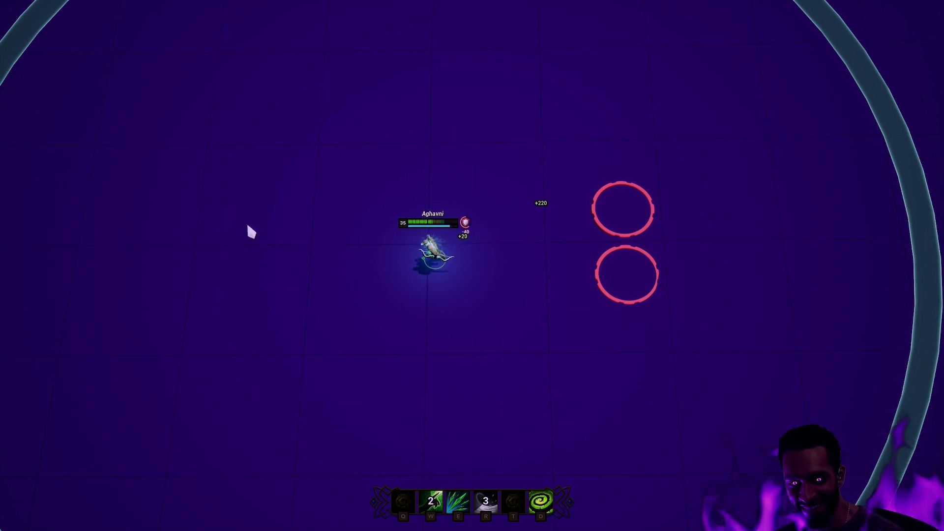
key("e")
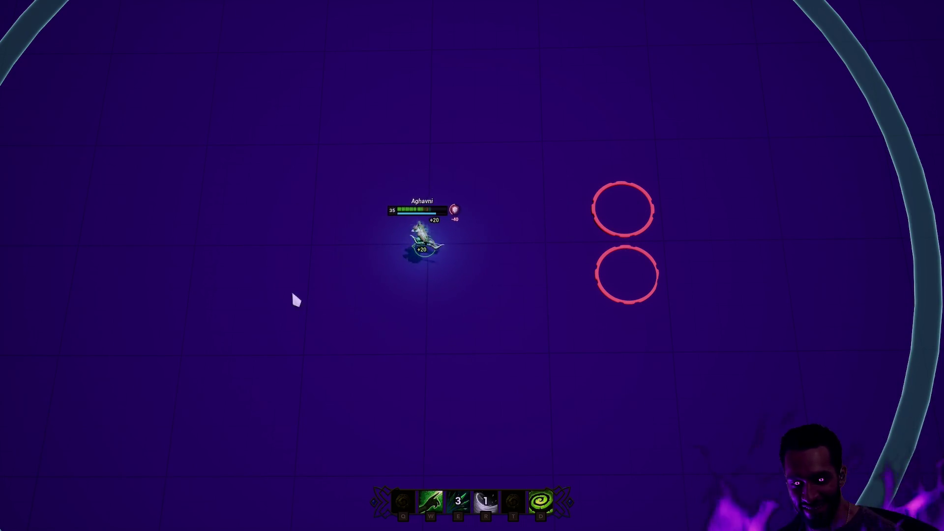
key("Escape")
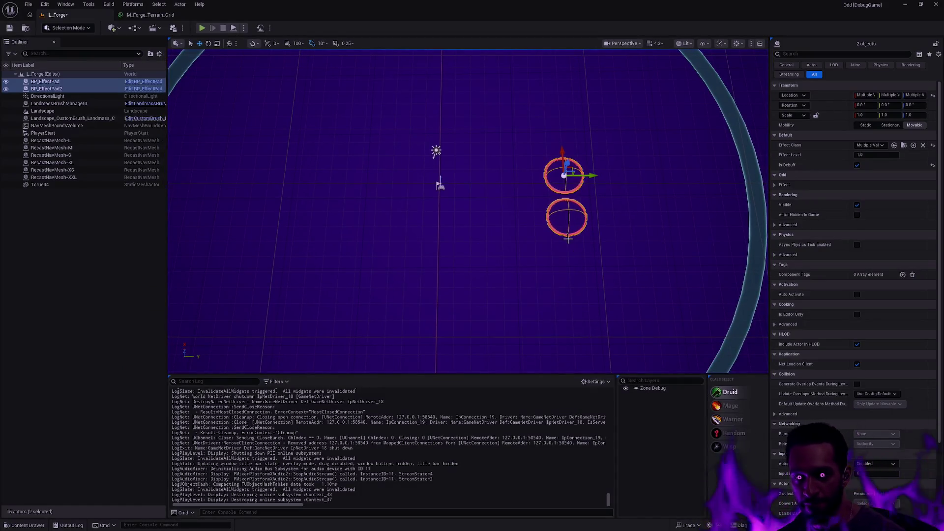
- Try moving and duplicating the first effect pad's components, undoing or deleting each attempt
left_click(593, 210)
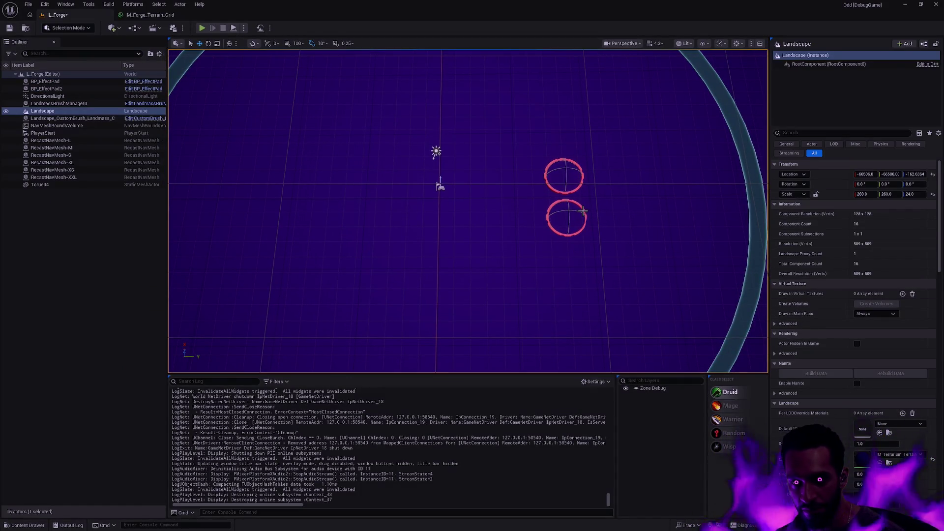
left_click(588, 212)
mouse_move(596, 215)
left_mouse_down()
mouse_move(541, 221)
mouse_move(546, 228)
left_mouse_up()
key("ctrl+z")
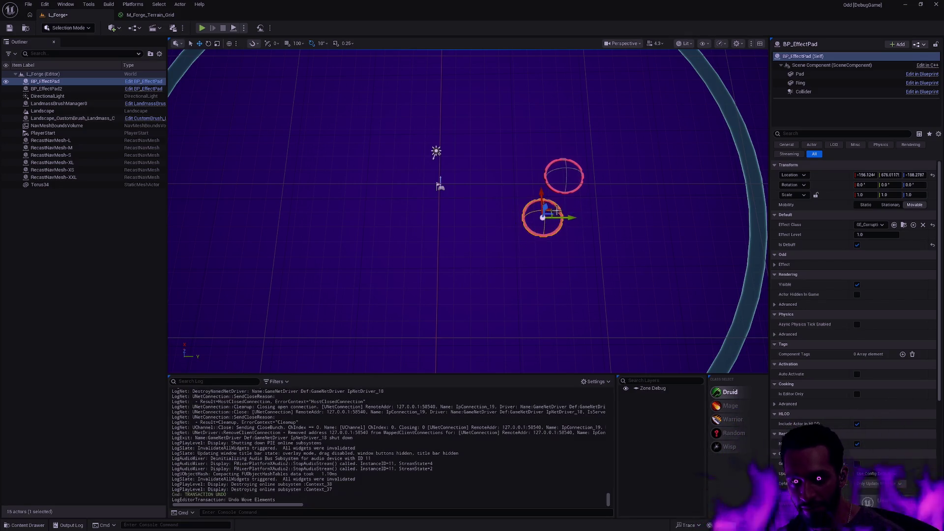
left_click(548, 212)
left_click_drag(550, 211, 520, 240)
key("ctrl+z")
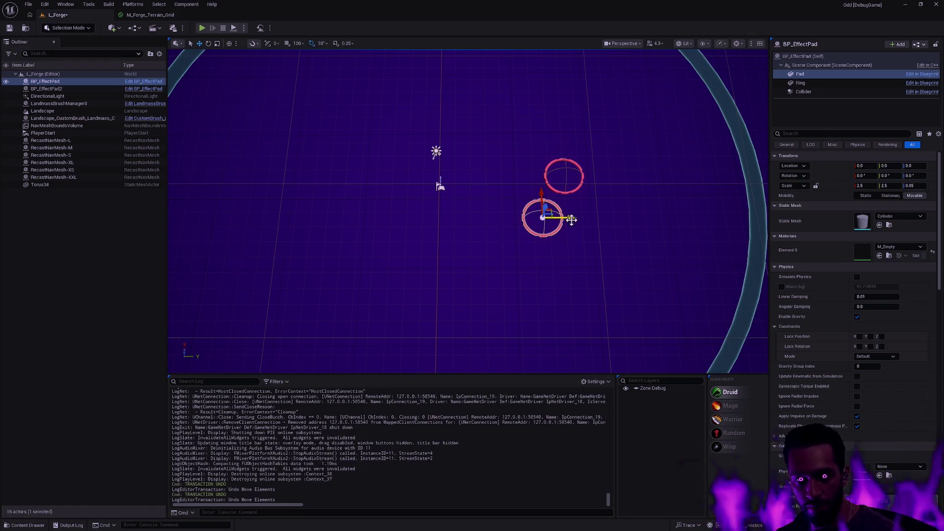
key("Delete")
left_click(559, 211)
mouse_move(551, 210)
left_mouse_down()
mouse_move(514, 243)
mouse_move(527, 253)
left_mouse_up()
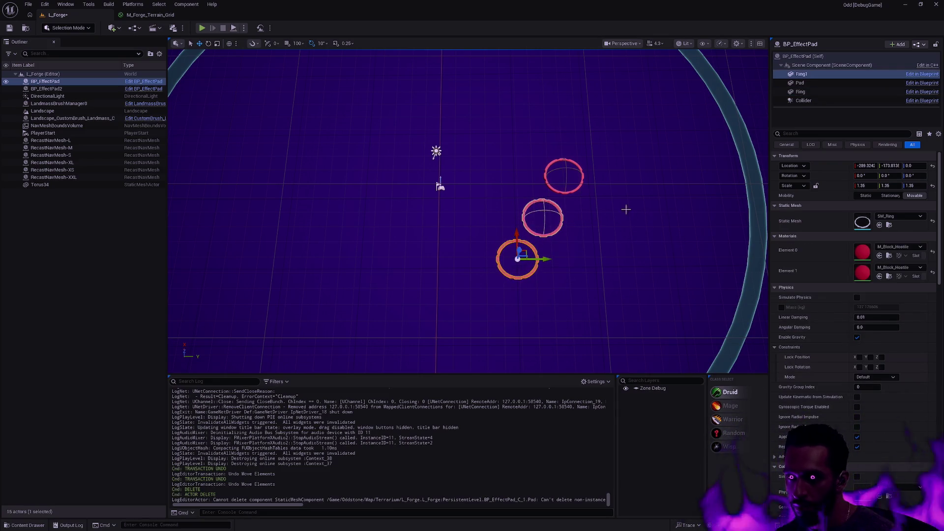
key("Delete")
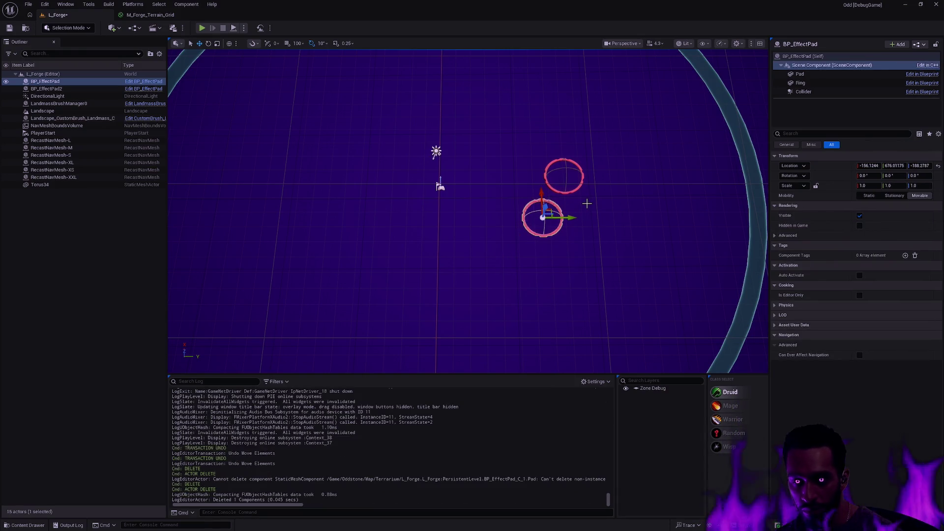
- Alt-drag BP_EffectPad2 down-left to create BP_EffectPad3
left_click(74, 90)
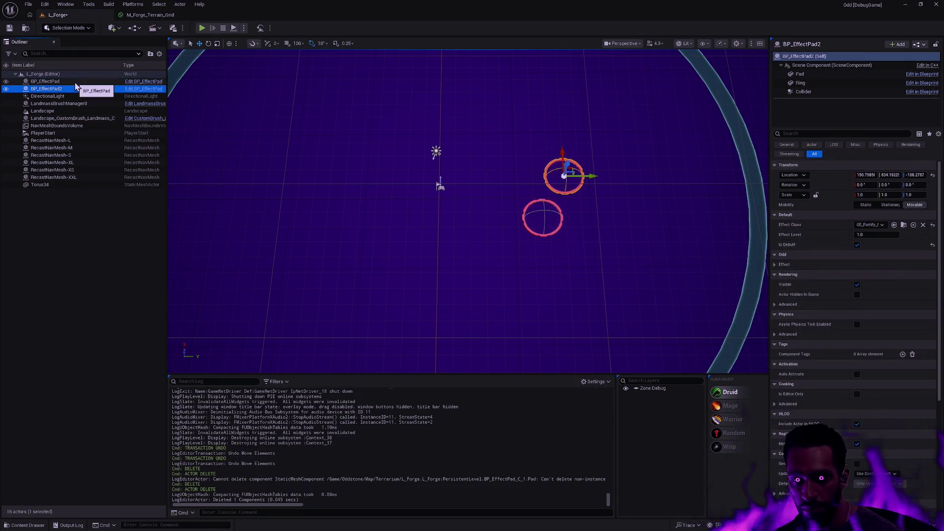
left_click(75, 83)
left_click(73, 90)
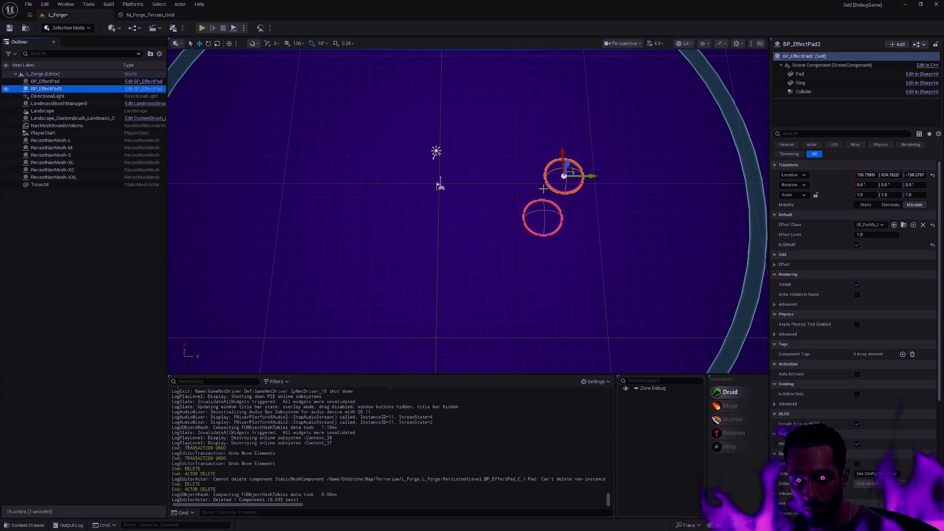
mouse_move(576, 170)
left_mouse_down("alt")
mouse_move(527, 226)
mouse_move(531, 251)
left_mouse_up("alt")
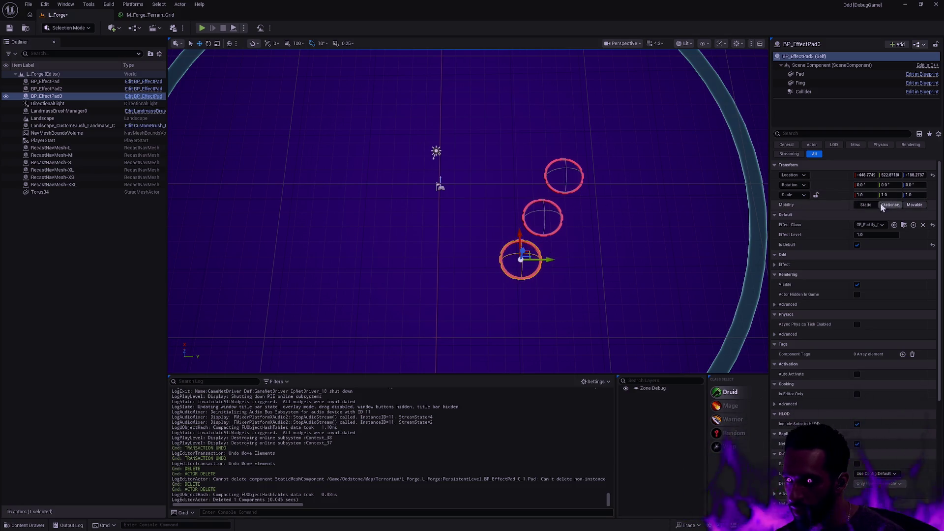
- Set BP_EffectPad3's Effect Class to GE_Subdue in the Details panel
left_click(868, 215)
left_click(881, 225)
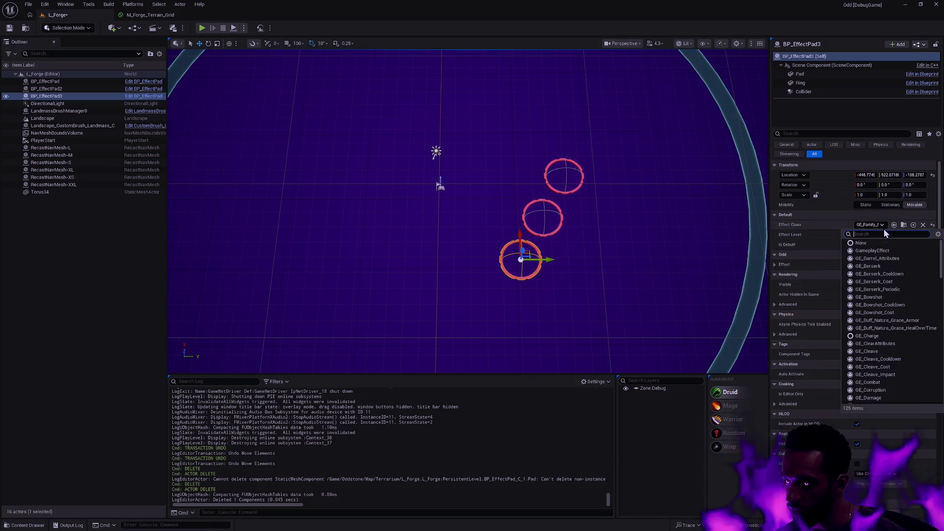
scroll(896, 314, "down", 5)
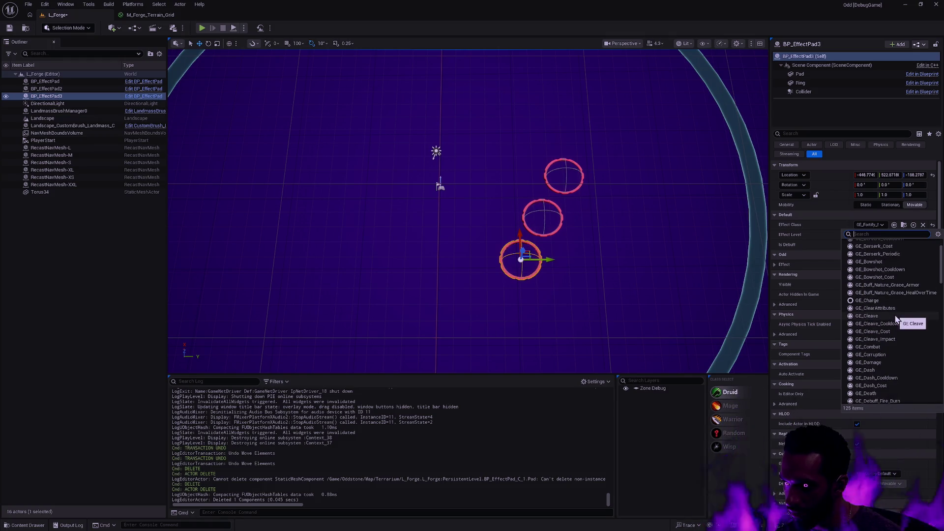
scroll(896, 314, "down", 10)
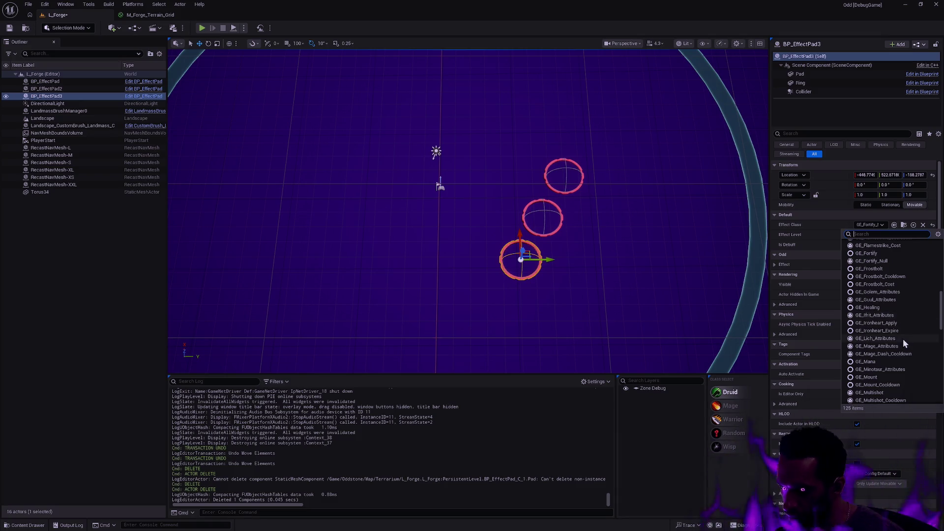
scroll(903, 337, "down", 4)
scroll(902, 323, "down", 6)
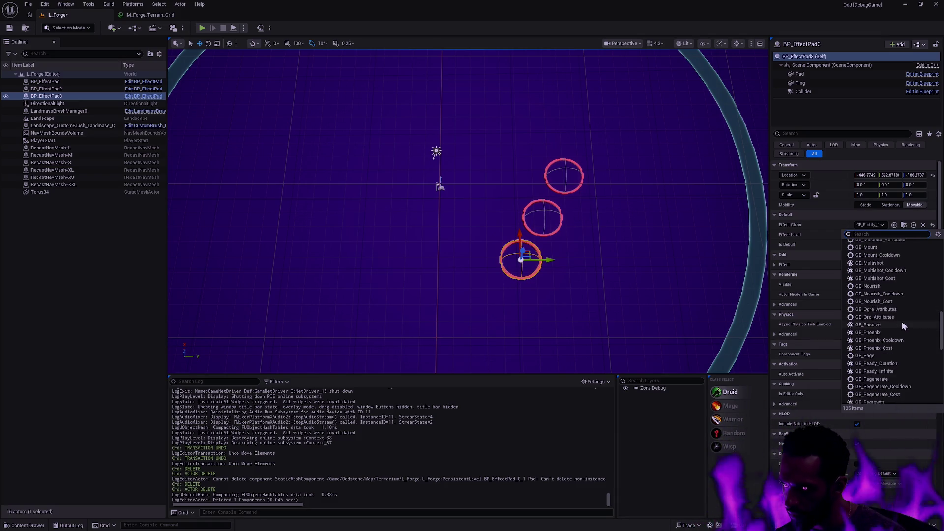
scroll(895, 348, "down", 4)
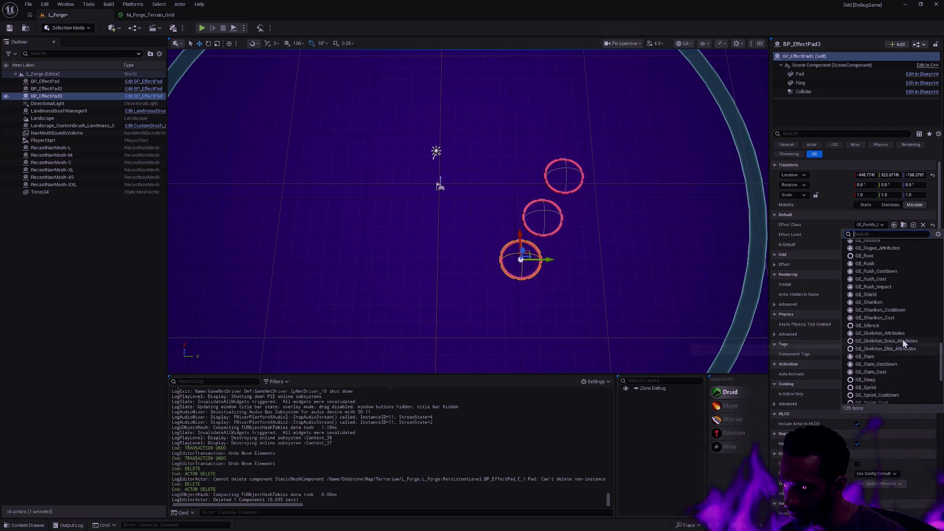
scroll(902, 337, "down", 3)
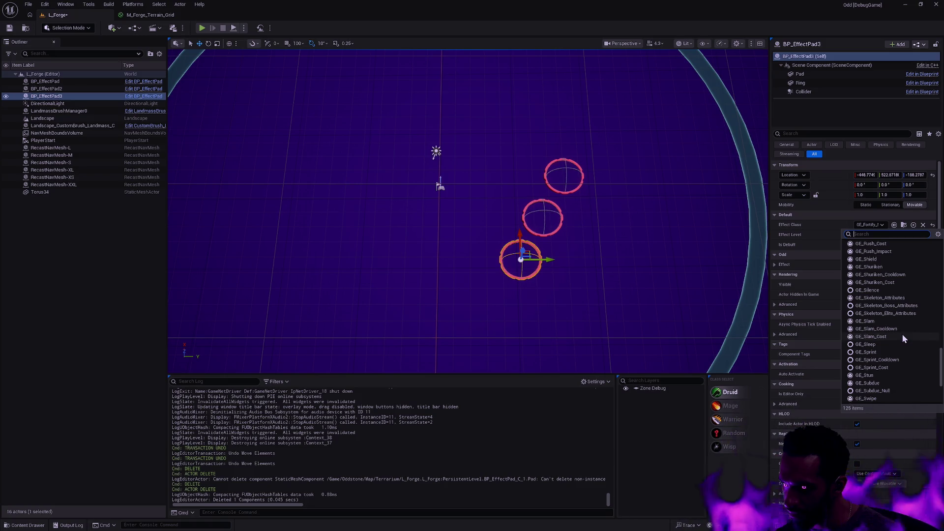
left_click(894, 381)
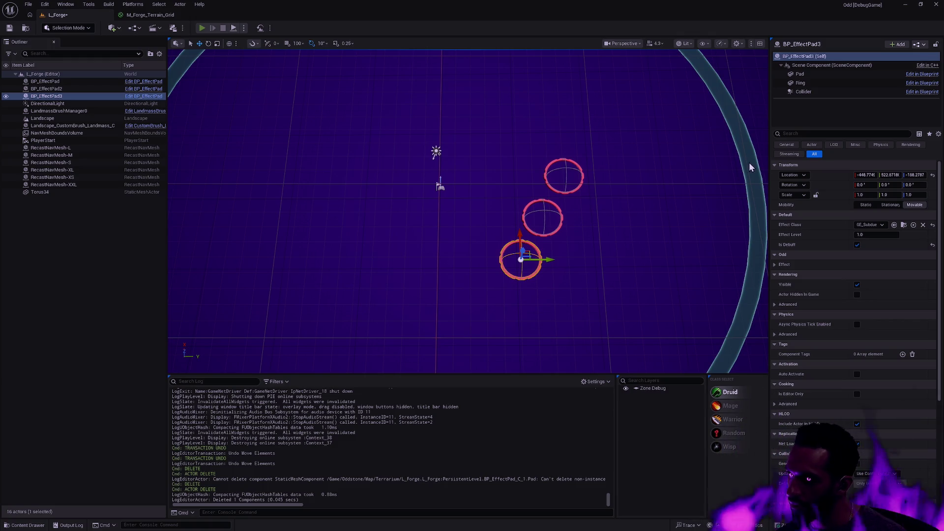
- Start a play session, walk the character across the three pads, and go full-screen with F11
key("alt+p")
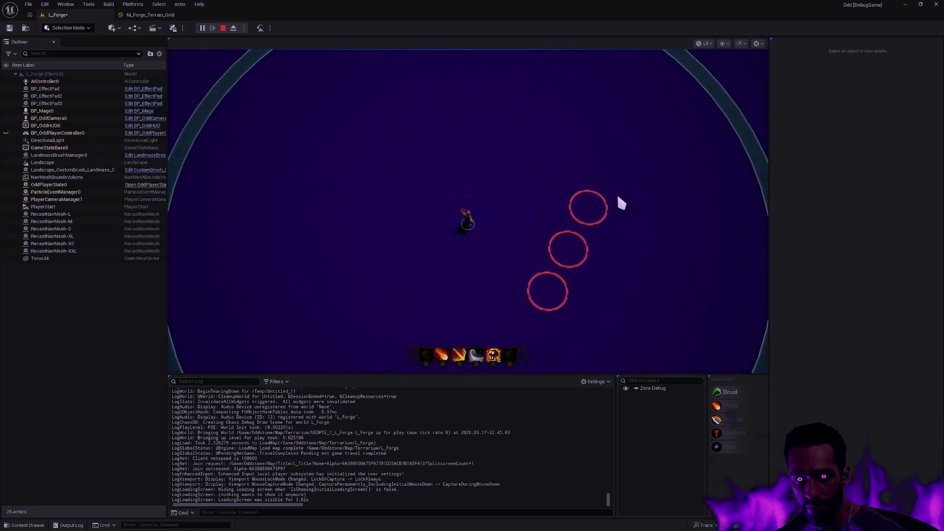
right_click(514, 220)
right_click(534, 209)
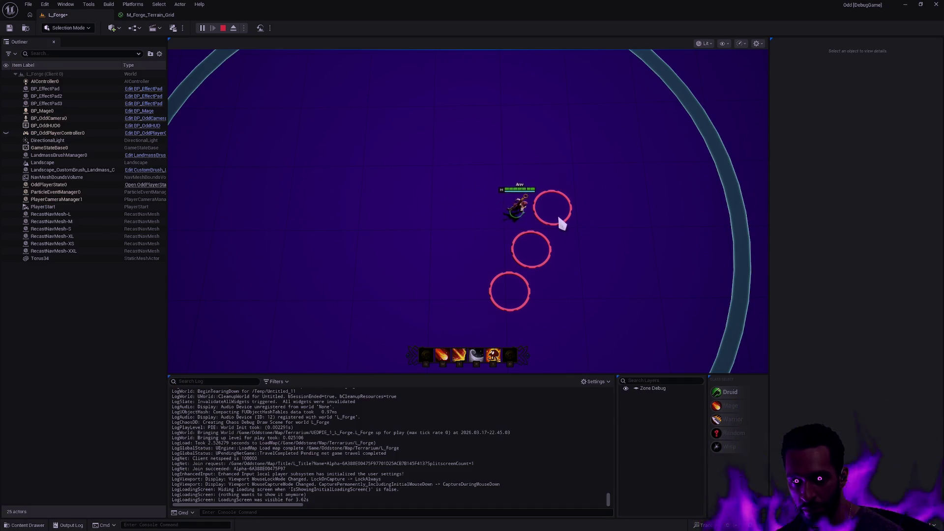
right_click(531, 270)
right_click(438, 245)
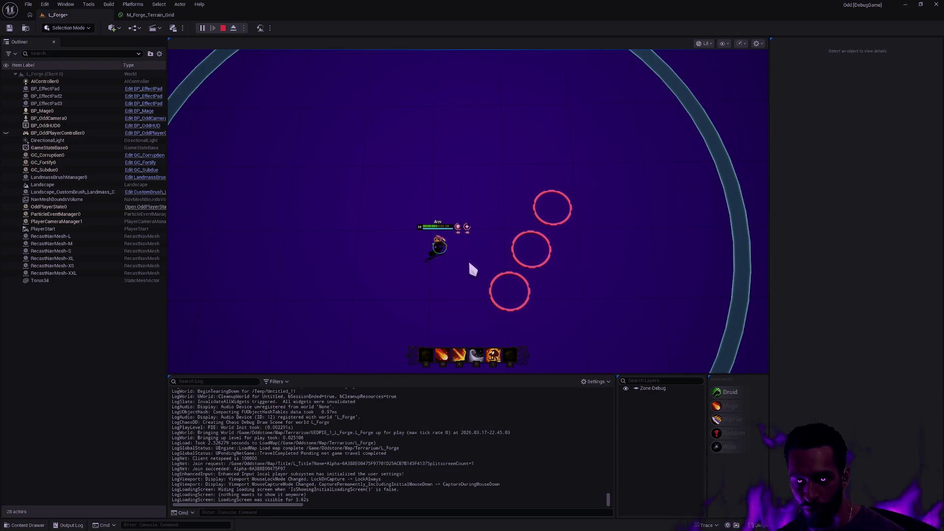
key("F11")
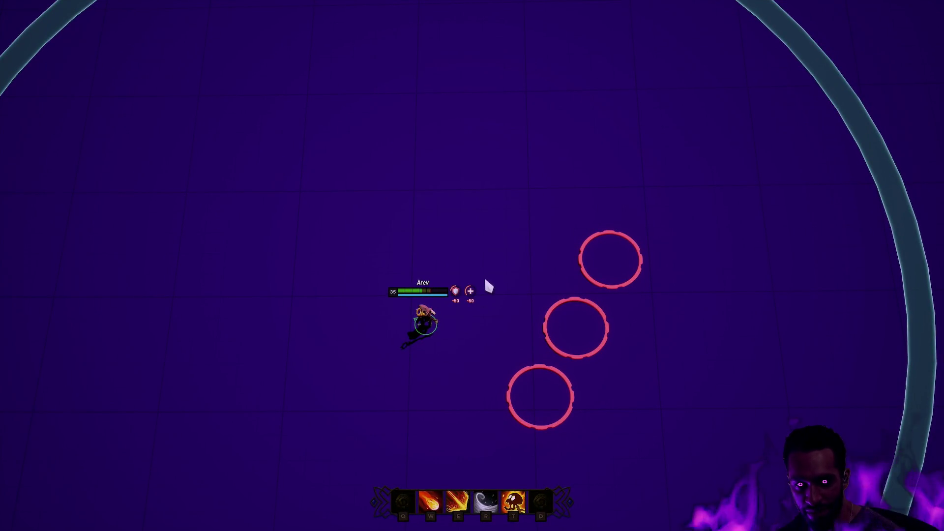
- Walk Arev through the upper, middle and lower circles and back out
right_click(509, 268)
right_click(534, 258)
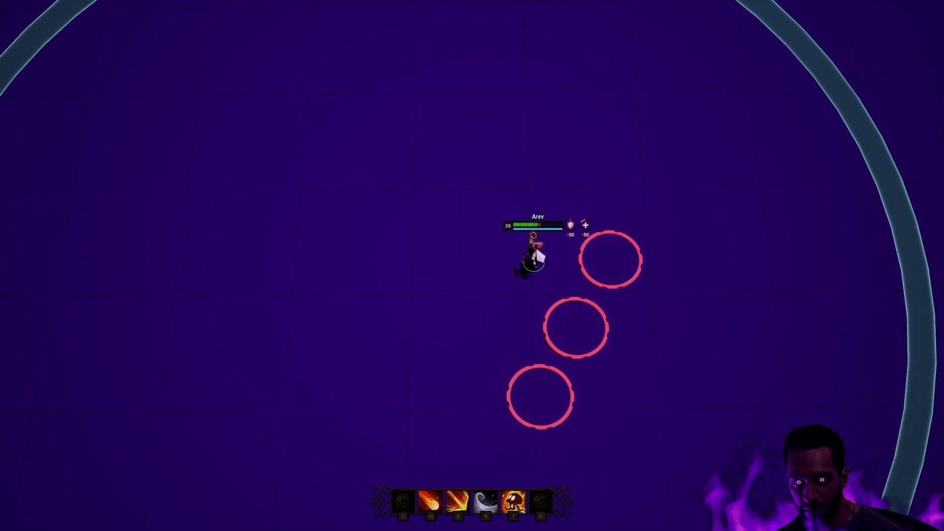
right_click(597, 270)
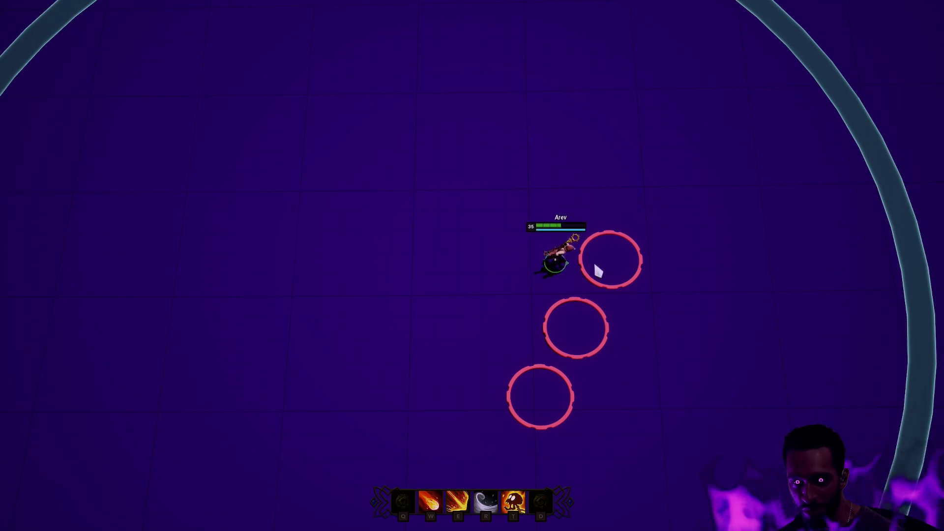
right_click(566, 327)
right_click(506, 354)
right_click(469, 317)
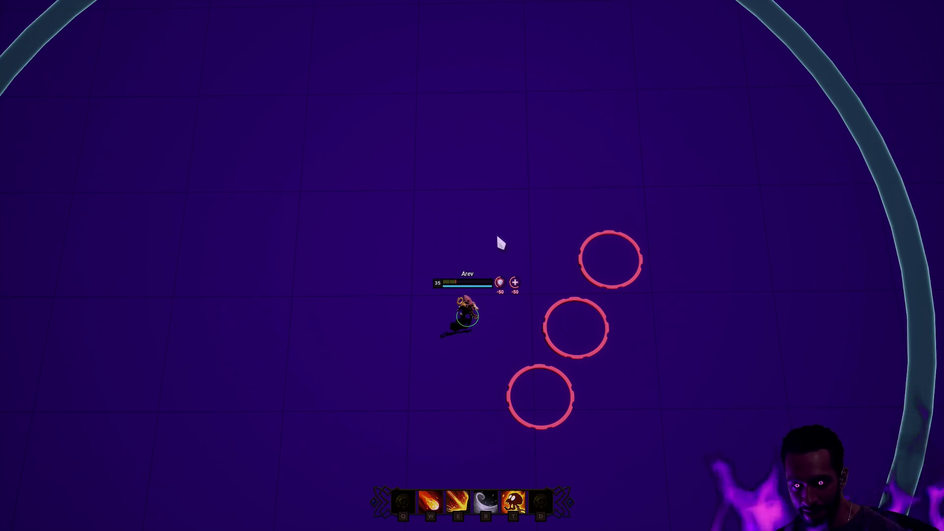
- Dash Arev up the arena and walk around its right side
key("r")
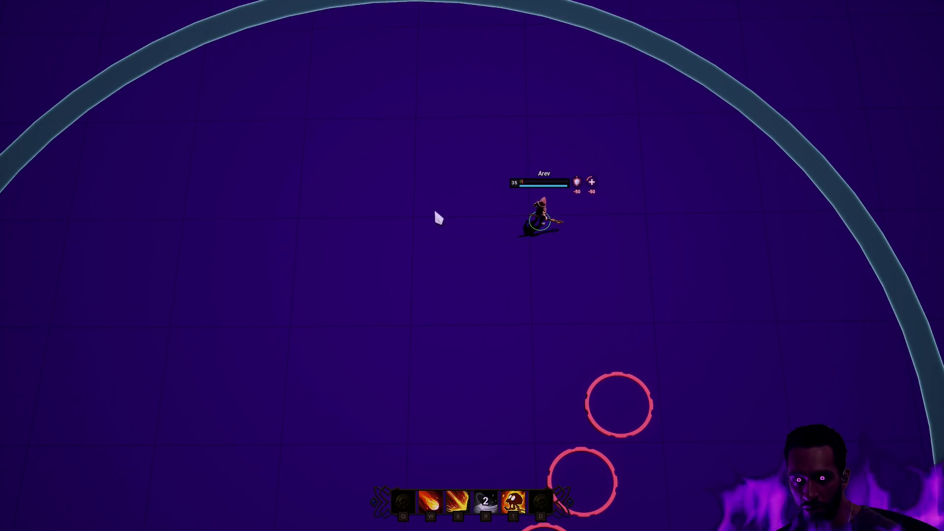
right_click(607, 239)
right_click(684, 214)
right_click(590, 206)
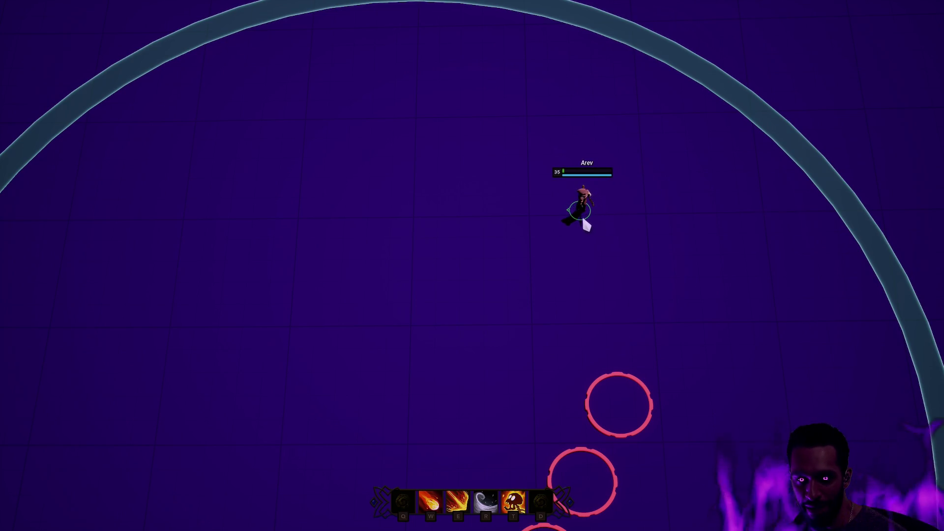
right_click(552, 215)
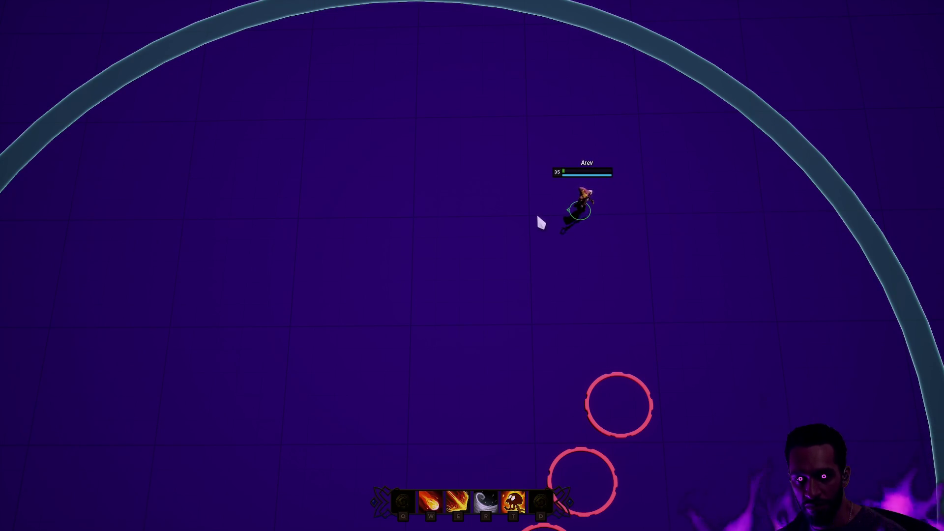
right_click(647, 239)
right_click(590, 232)
right_click(700, 237)
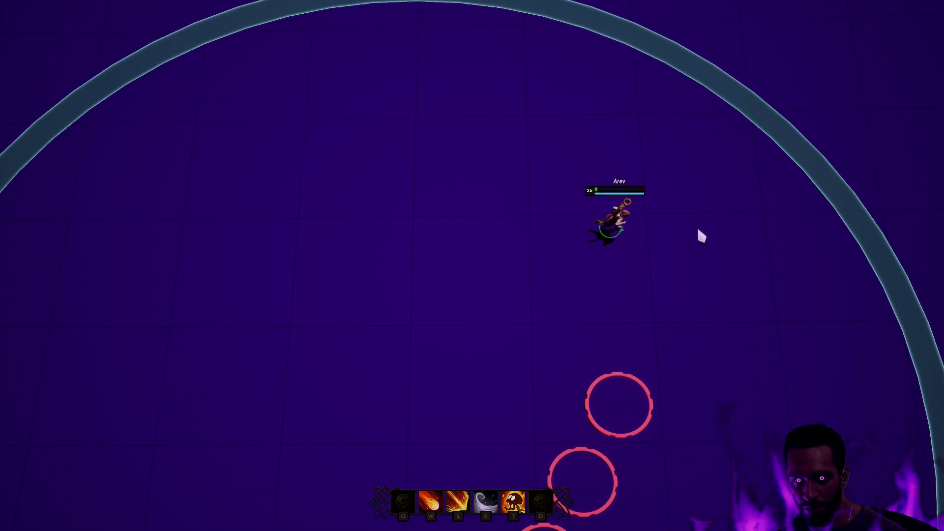
right_click(642, 223)
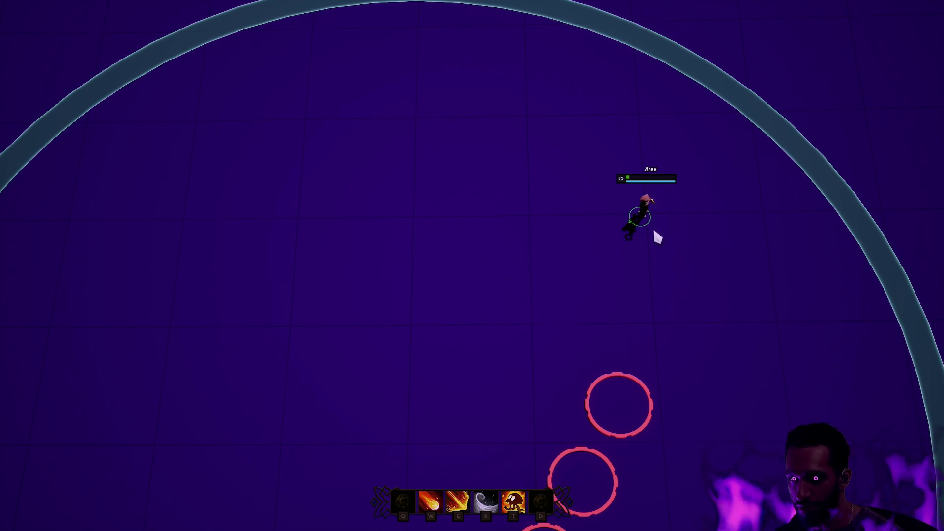
right_click(439, 211)
right_click(674, 220)
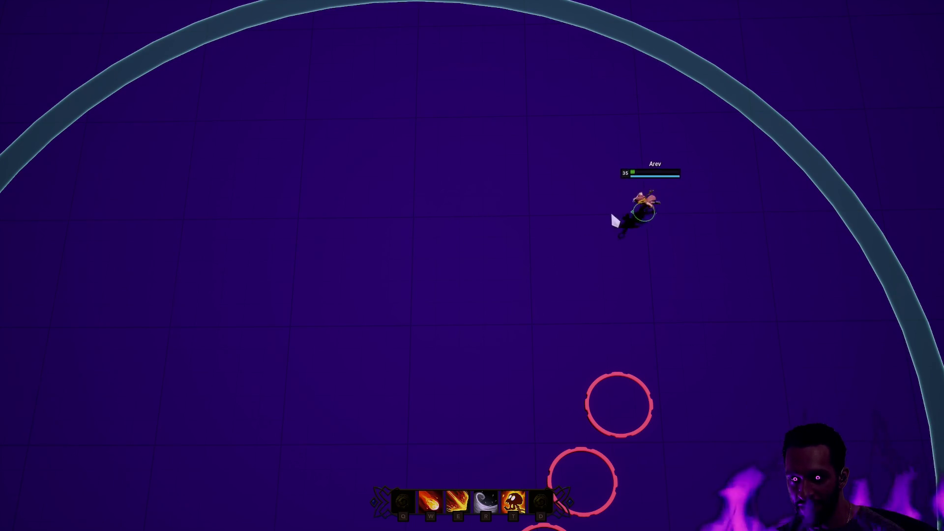
- Dash left, fire an aimed W skill shot left, then dash far left
key("r")
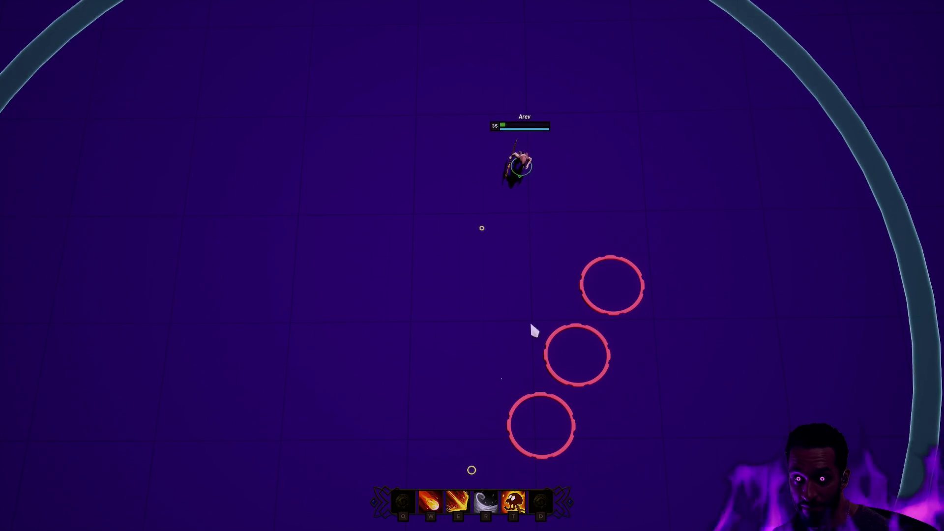
key("w")
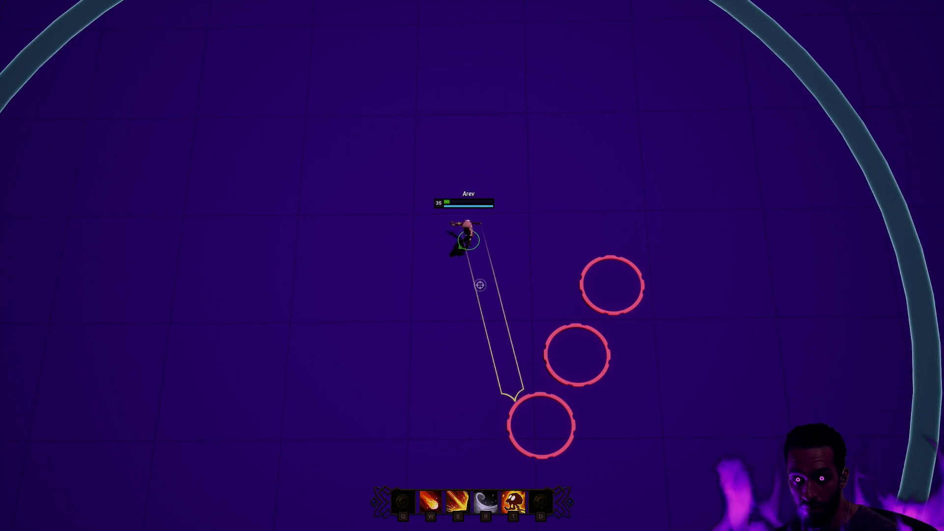
left_click(412, 259)
key("r")
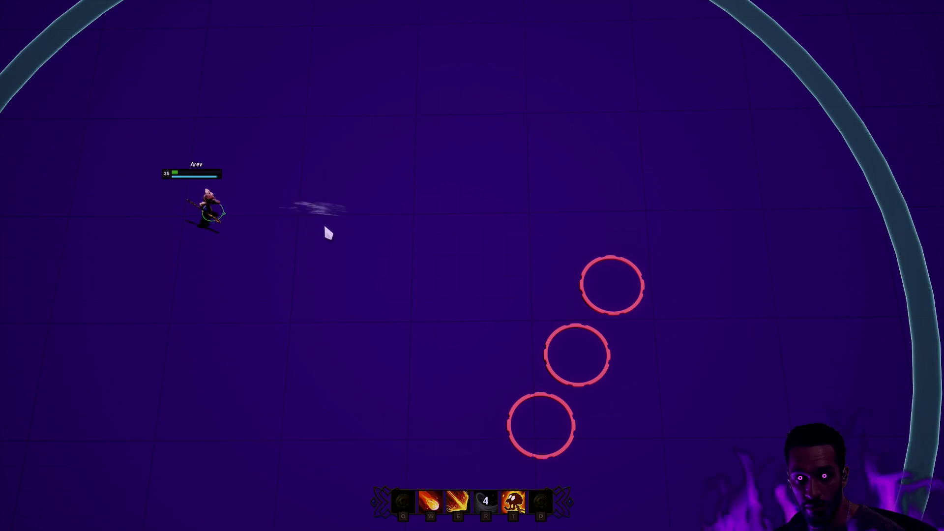
- Walk Arev down and around the left side toward the rings, then dash right
right_click(385, 227)
right_click(342, 254)
right_click(433, 241)
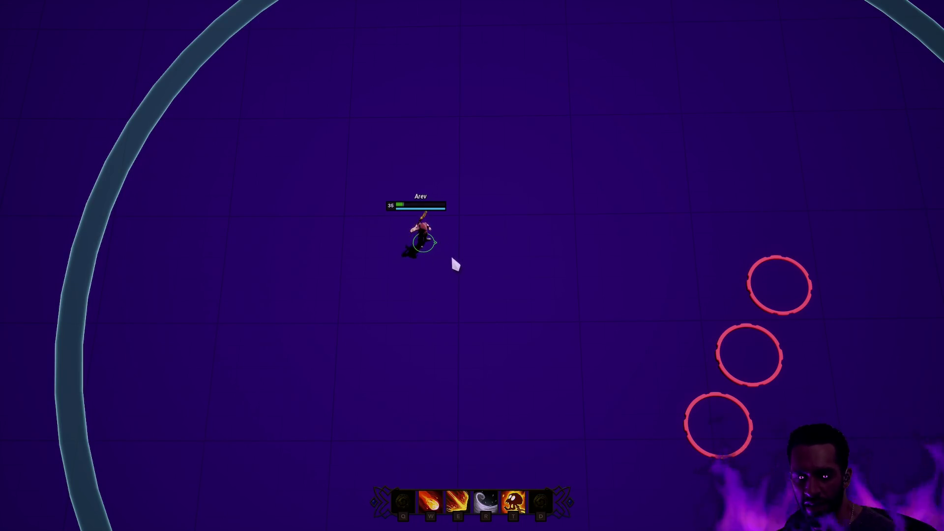
right_click(386, 254)
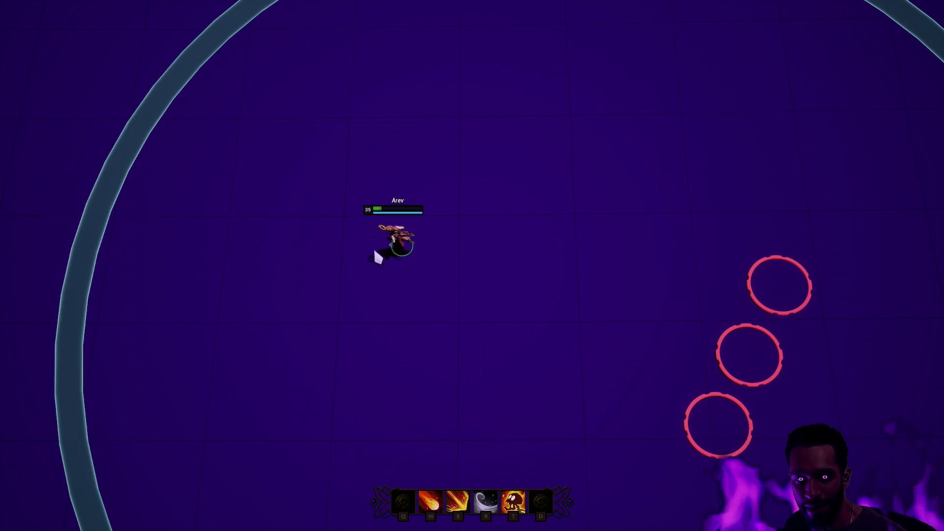
right_click(308, 209)
right_click(280, 191)
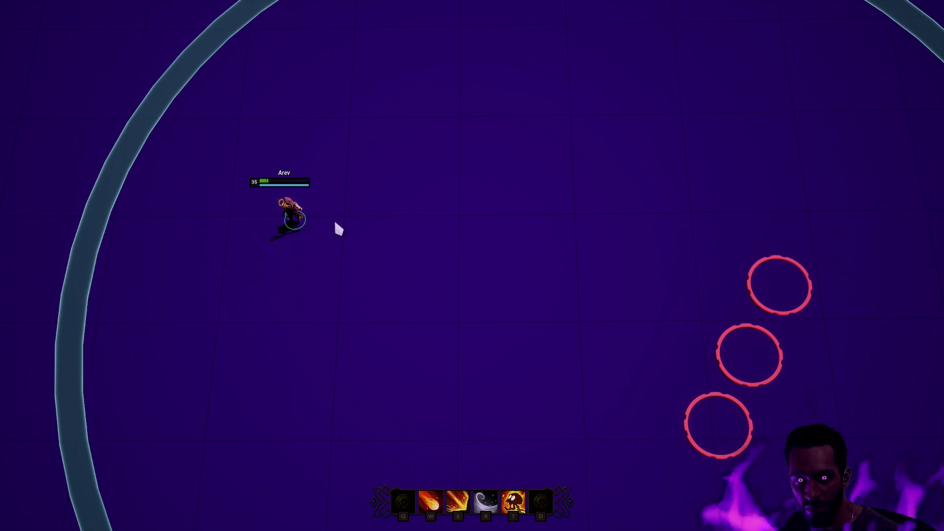
right_click(270, 217)
key("r")
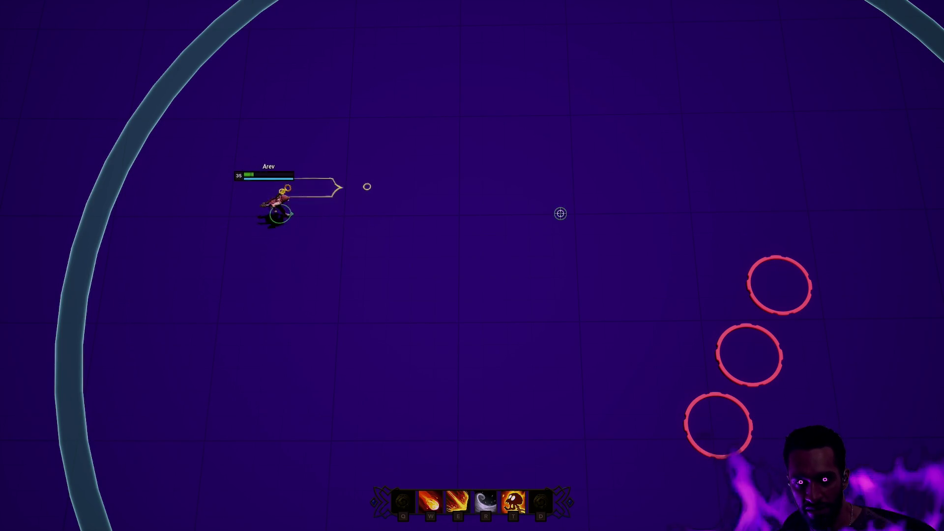
- Test repeated dashes while moving Arev back toward the red rings
right_click(532, 198)
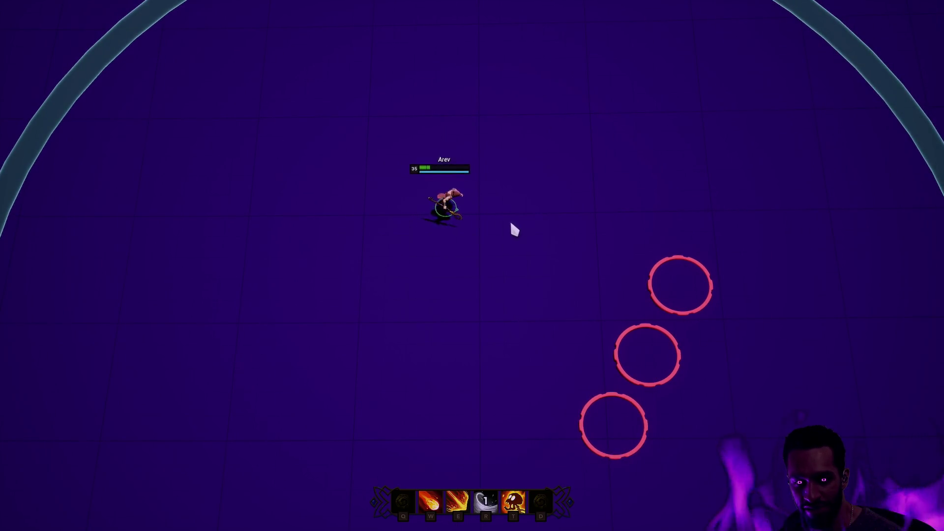
right_click(578, 210)
key("r")
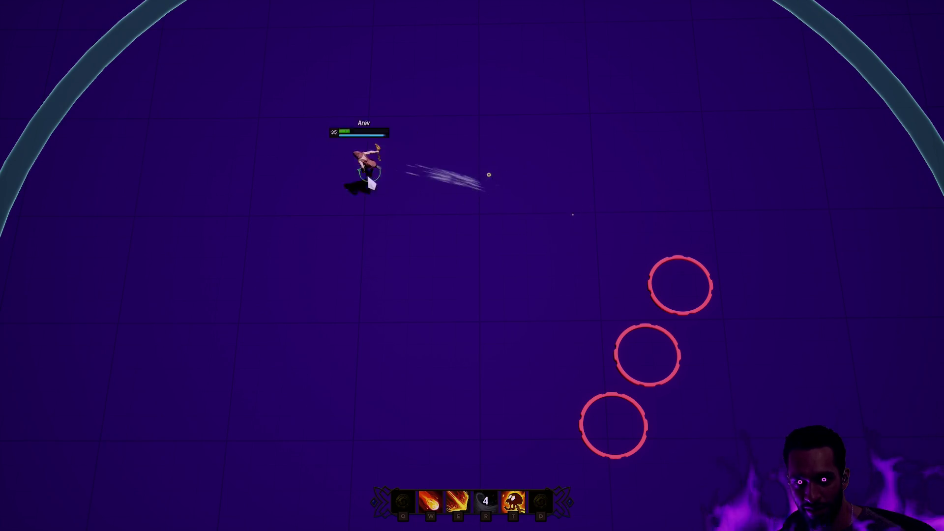
right_click(498, 184)
right_click(563, 186)
right_click(587, 244)
right_click(306, 160)
key("r")
right_click(530, 209)
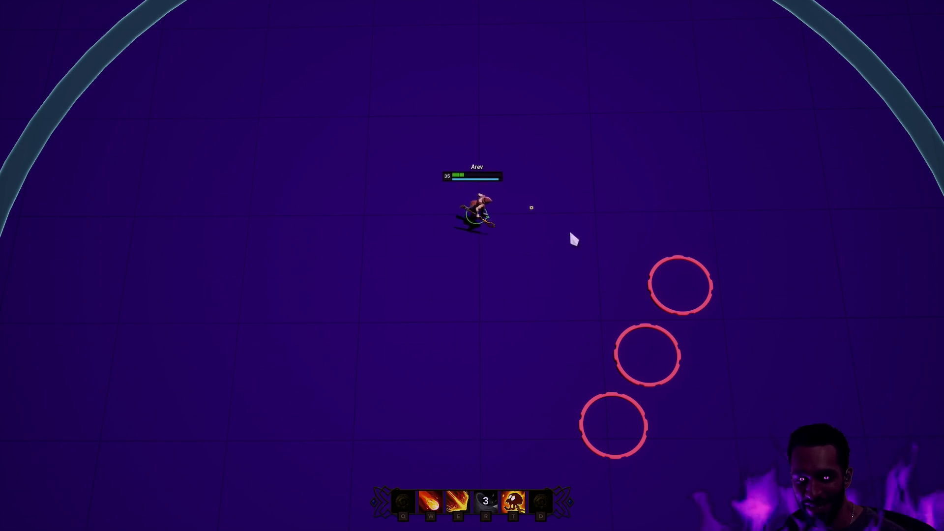
- Cast E, W, T and R abilities at the rings and throw a fireball at the upper ring
key("e")
key("w")
key("t")
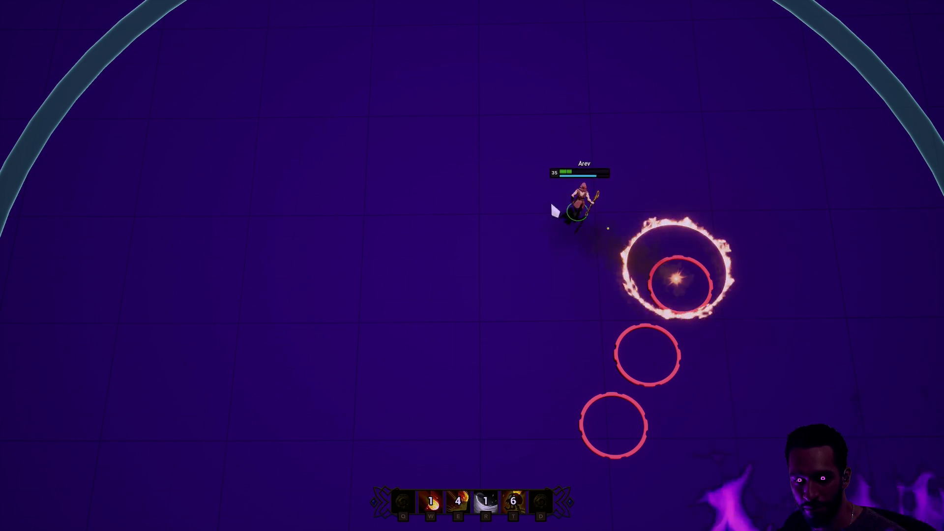
key("w")
key("r")
right_click(511, 192)
right_click(426, 170)
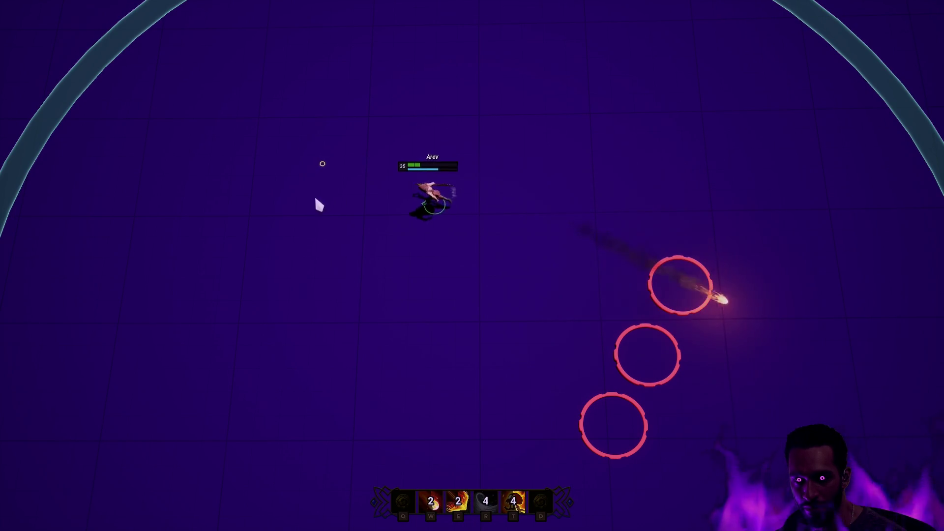
right_click(443, 265)
right_click(495, 207)
right_click(584, 280)
key("w")
- Walk Arev around the arena back near the centre, then detach the camera with F8
right_click(453, 320)
right_click(559, 233)
right_click(549, 184)
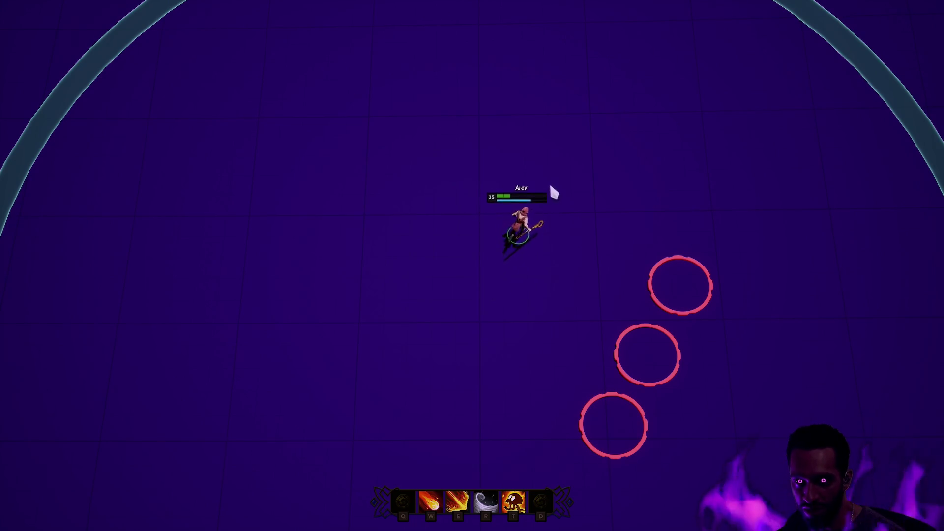
right_click(471, 222)
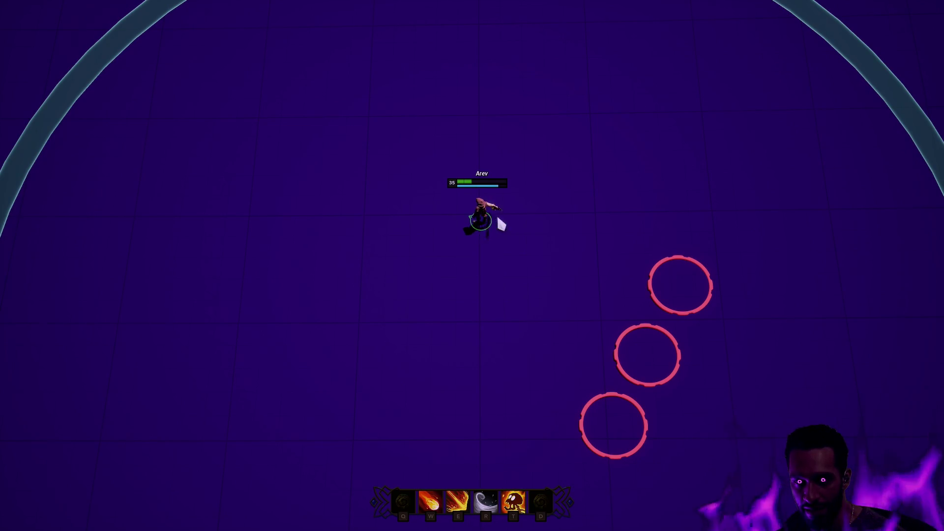
right_click(528, 221)
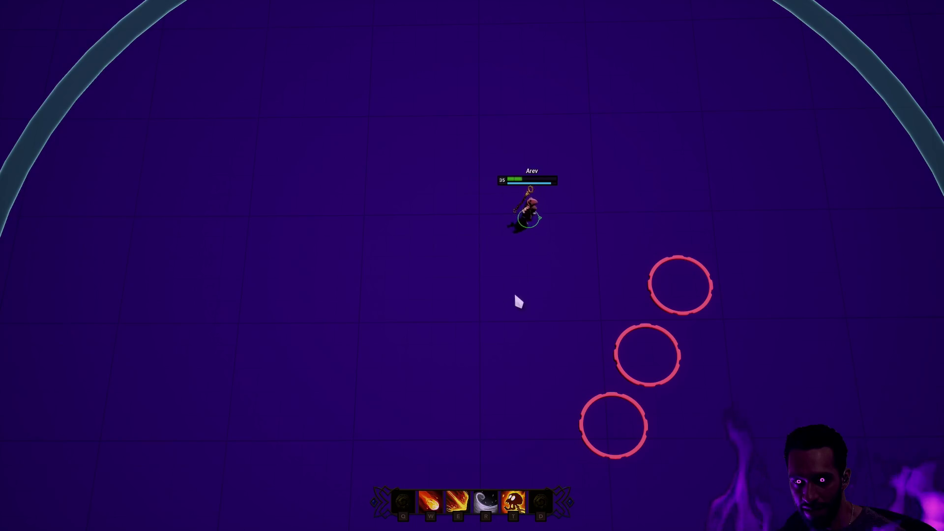
right_click(501, 308)
right_click(489, 322)
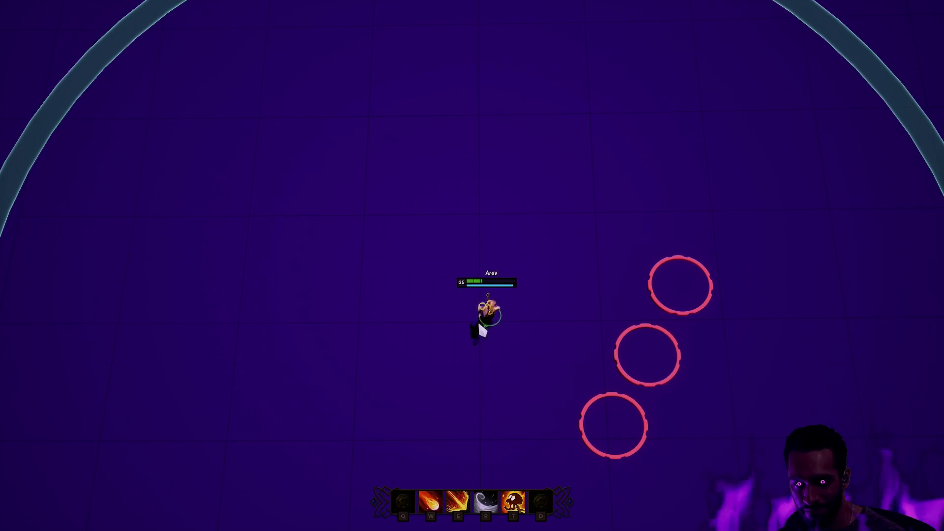
right_click(543, 228)
right_click(487, 196)
right_click(401, 232)
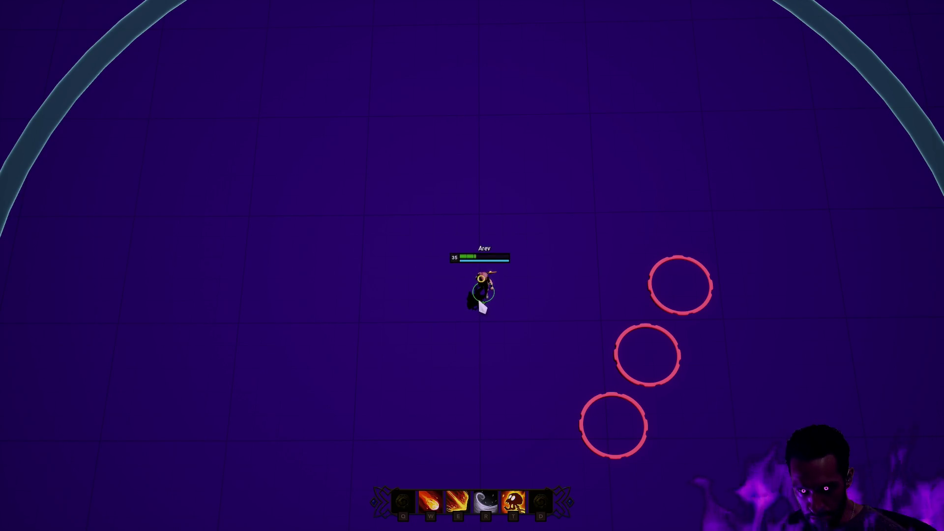
right_click(482, 308)
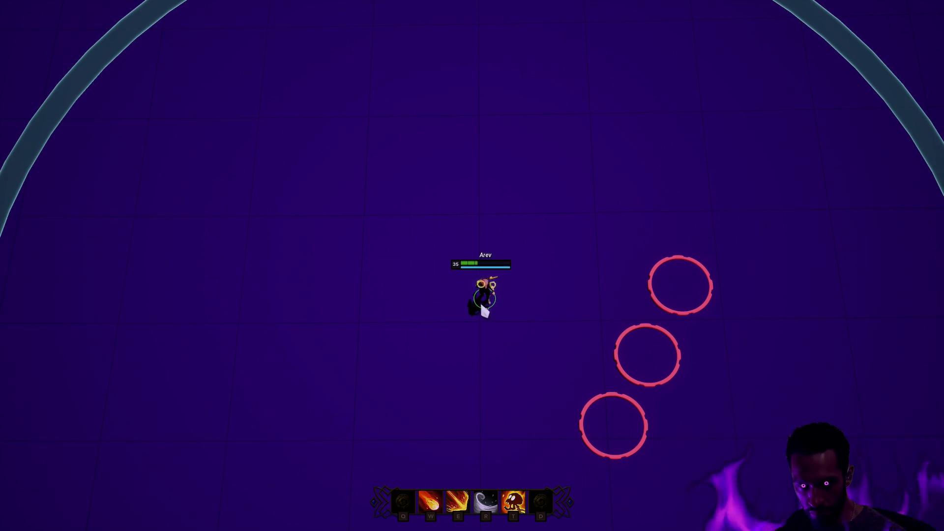
key("F8")
- Fly the camera back and turn it to survey the purple landscape around Arev
mouse_move(496, 519)
left_mouse_down()
mouse_move(496, 460)
mouse_move(471, 446)
left_mouse_up()
scroll(471, 447, "down", 2)
scroll(471, 446, "down", 2)
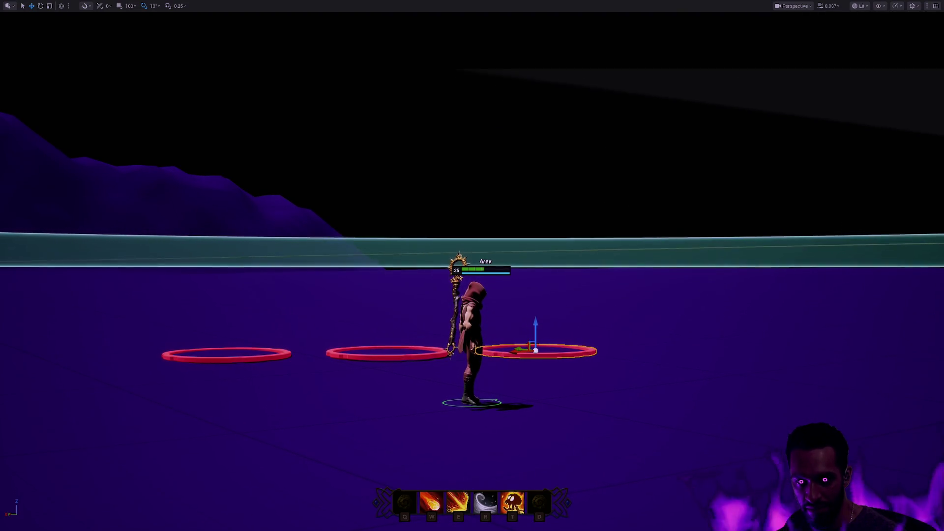
scroll(472, 265, "up", 3)
scroll(473, 266, "up", 5)
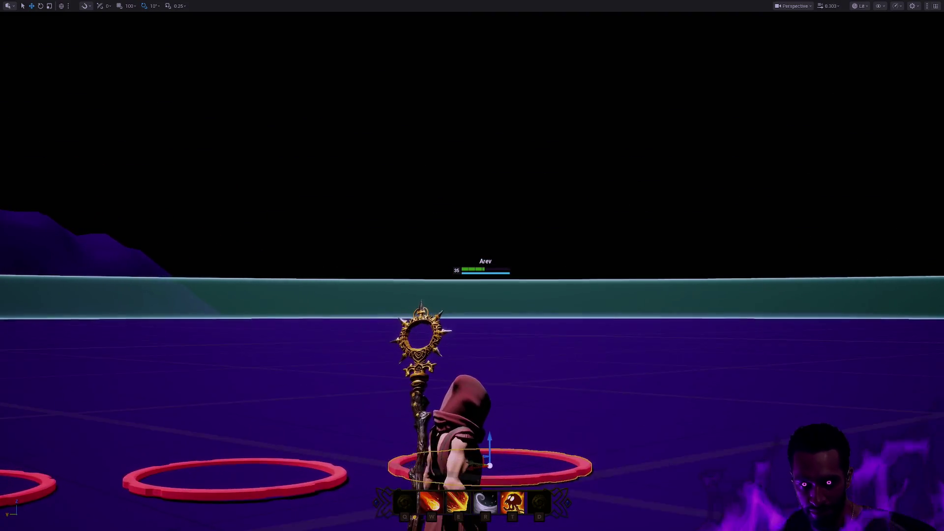
scroll(472, 265, "down", 4)
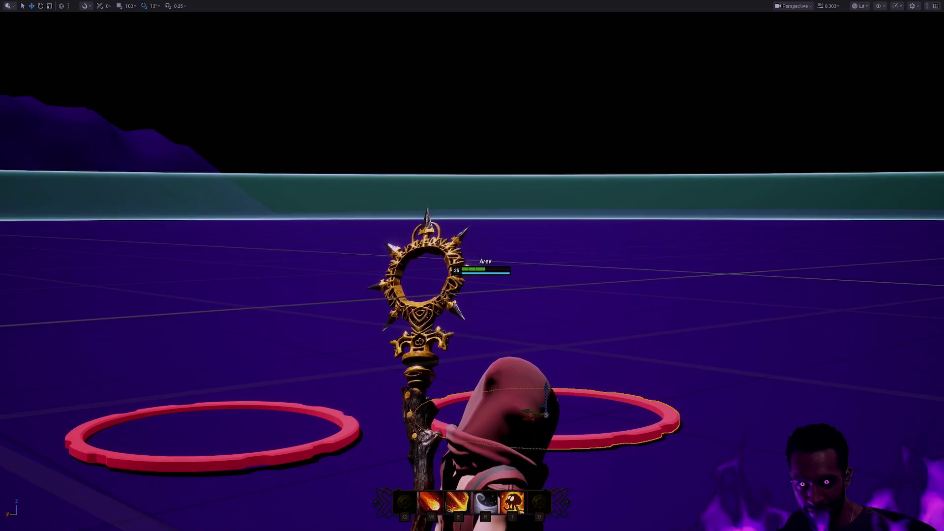
scroll(472, 265, "down", 3)
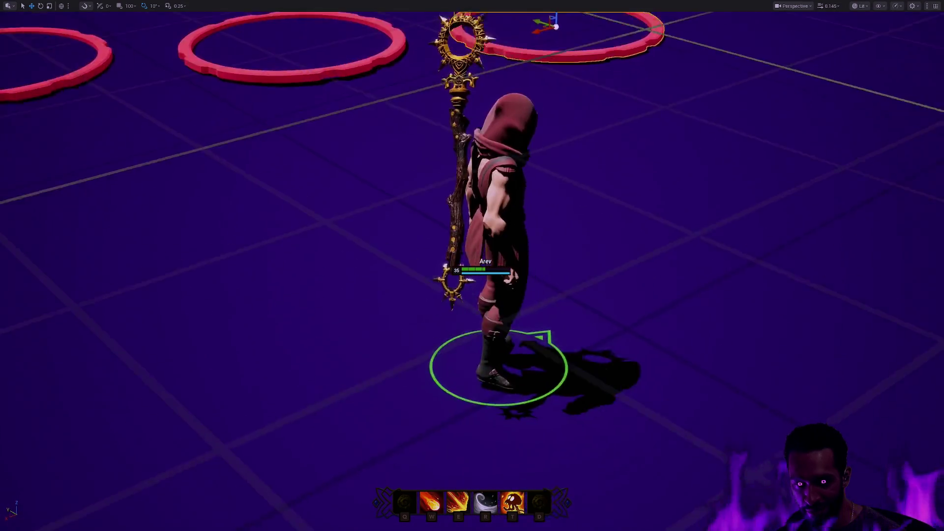
scroll(473, 265, "up", 3)
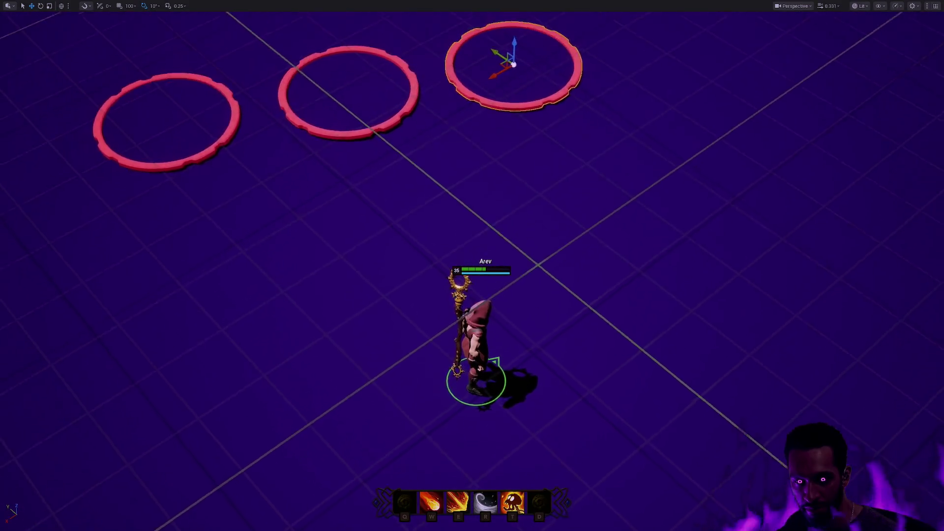
mouse_move(472, 266)
left_mouse_down()
mouse_move(394, 266)
mouse_move(481, 256)
mouse_move(452, 256)
mouse_move(525, 313)
mouse_move(532, 233)
left_mouse_up()
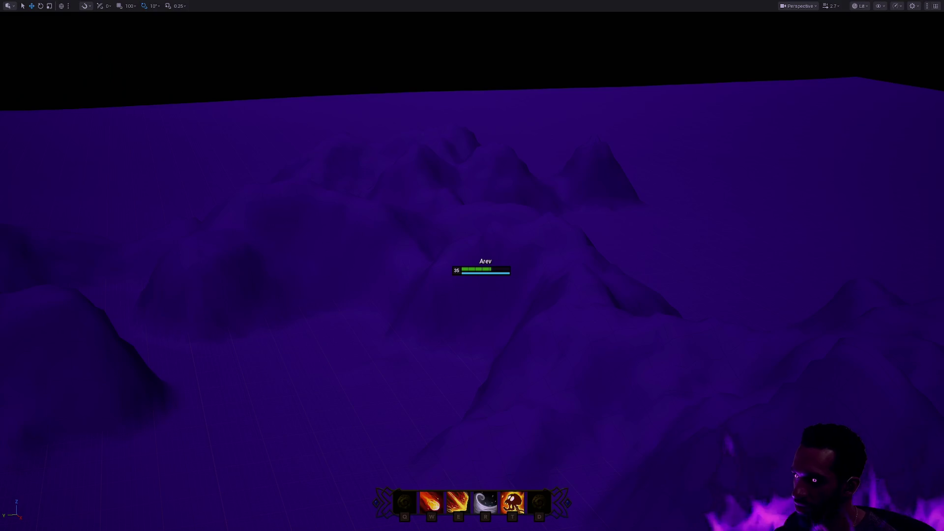
key("ctrl+super+Left")
key("ctrl+super+Left")
key("ctrl+super+Left")
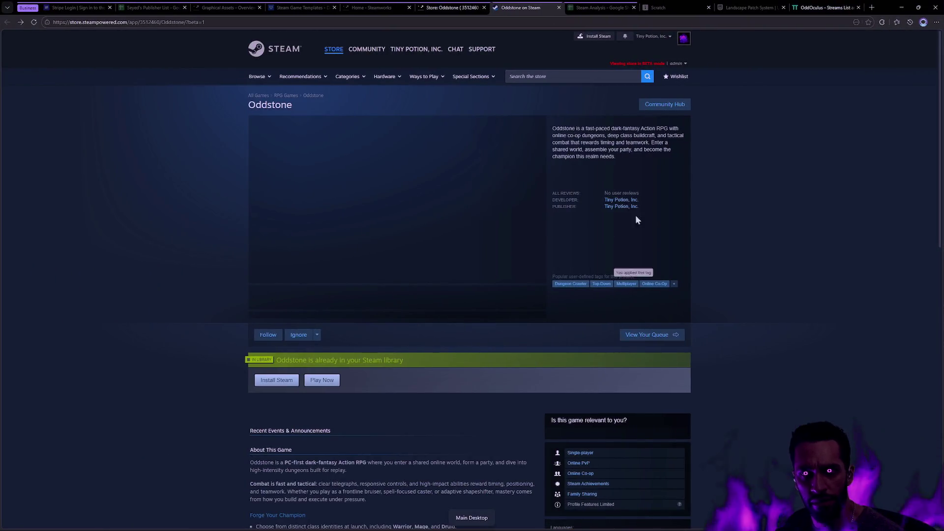
- Bring up the Landscape Patch System documentation tab in the browser
left_click(755, 9)
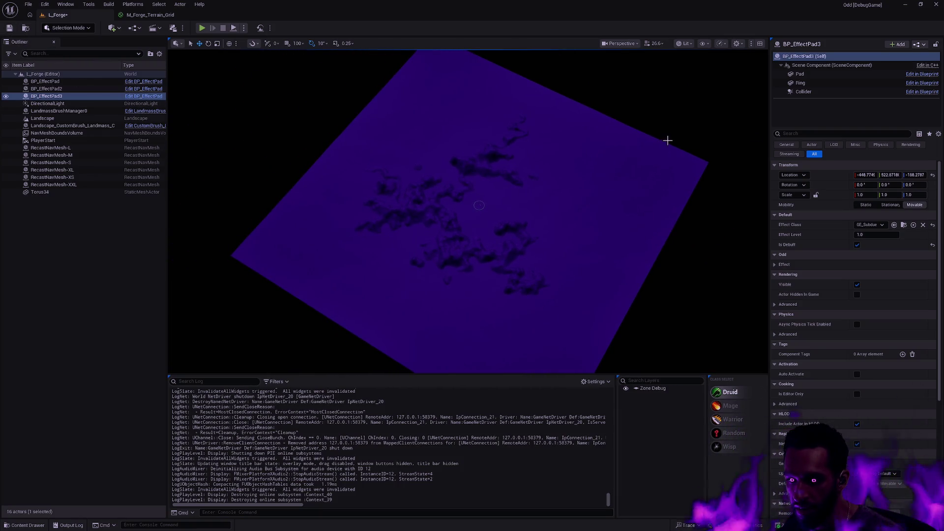
- Close Unreal without saving, then run gs in Git Bash on the source control desktop
left_click(936, 5)
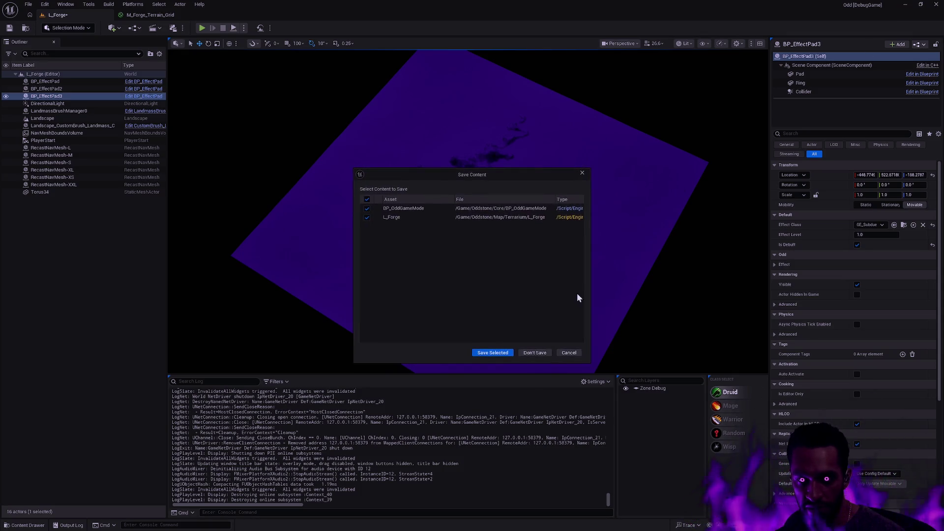
left_click(536, 353)
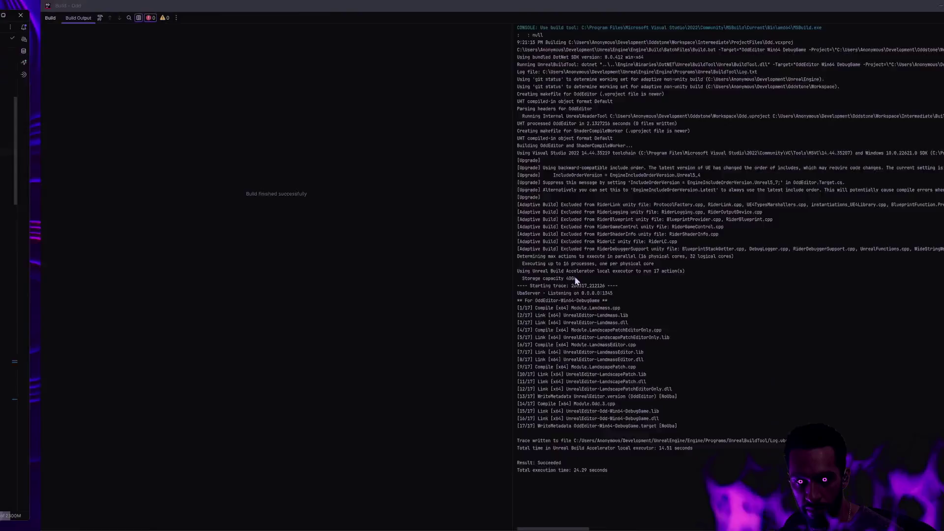
key("ctrl+super+Left")
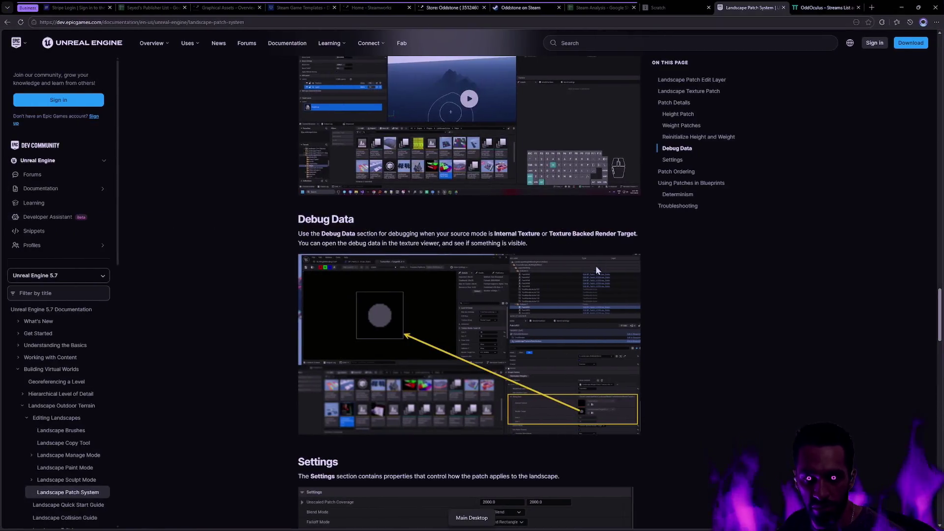
key("ctrl+super+Right")
type("gs")
key("Return")
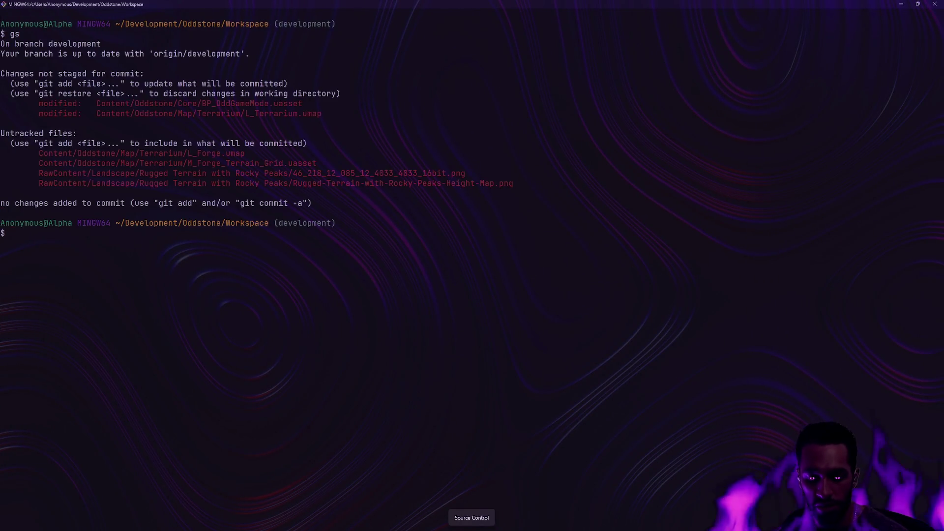
- Review the commit history with gl and resize the terminal window
type("gl")
key("Return")
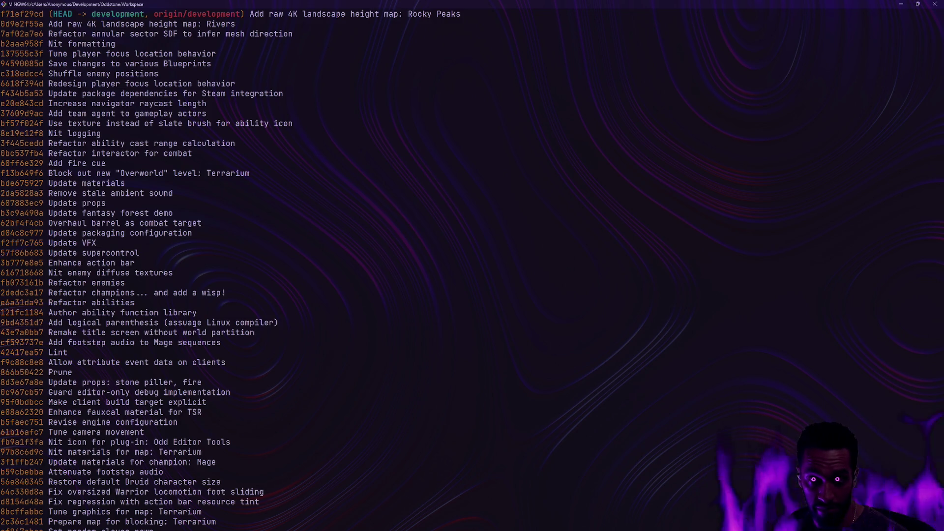
key("Down")
key("Down")
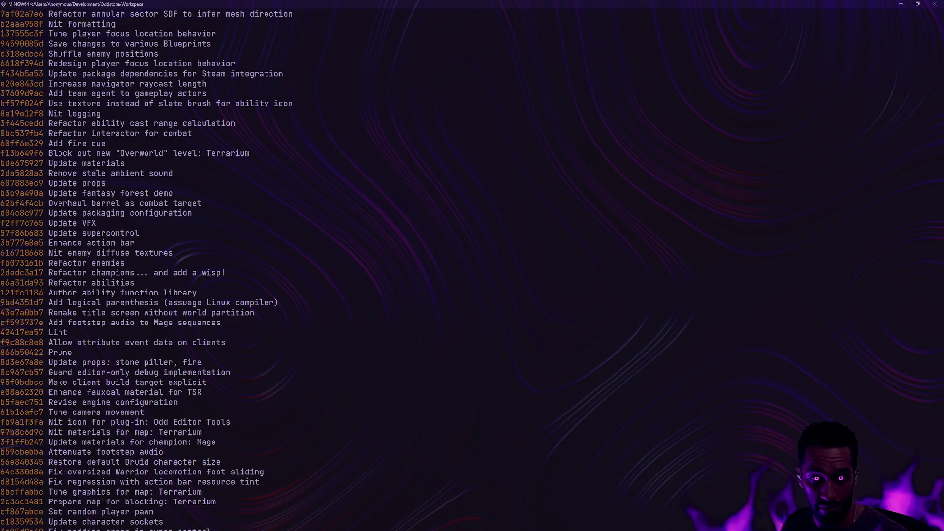
double_click(755, 5)
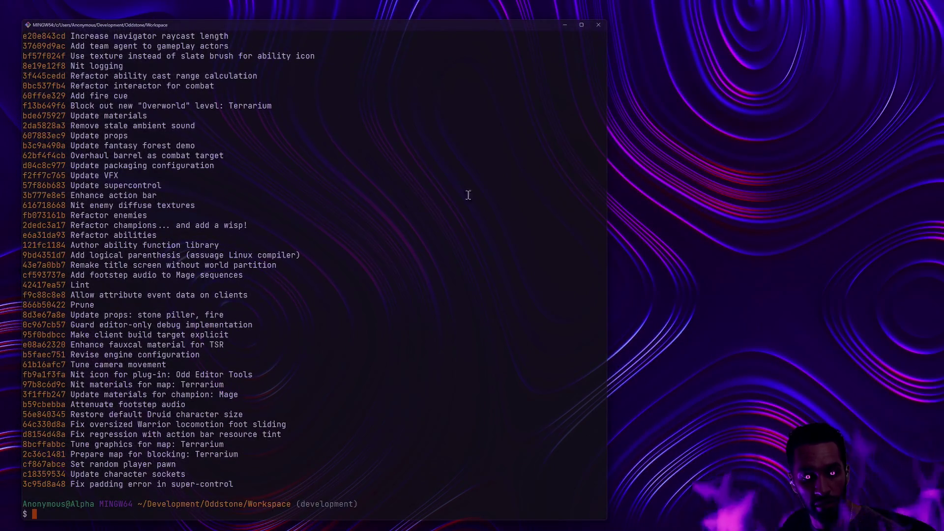
left_click(581, 26)
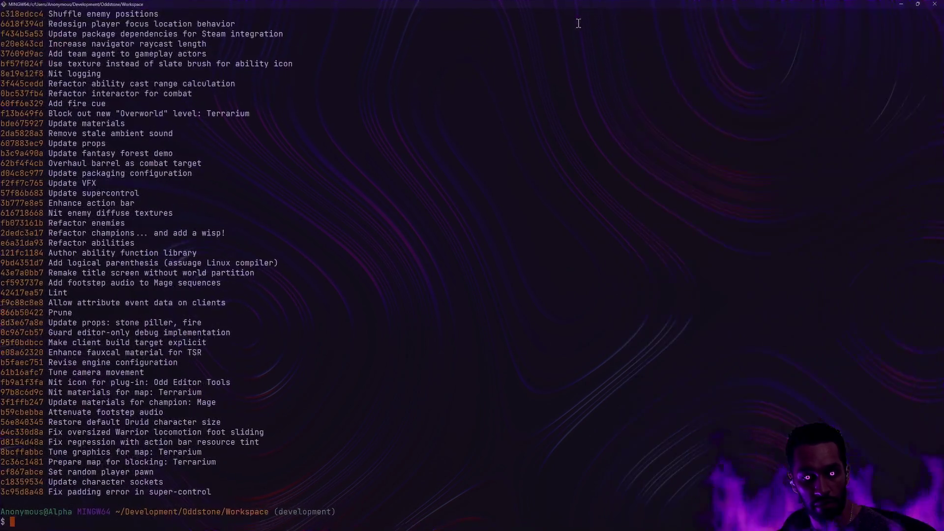
- Clear the terminal, rerun gs for a fresh status, and bring Rider to the front
type("clear")
key("Return")
type("g")
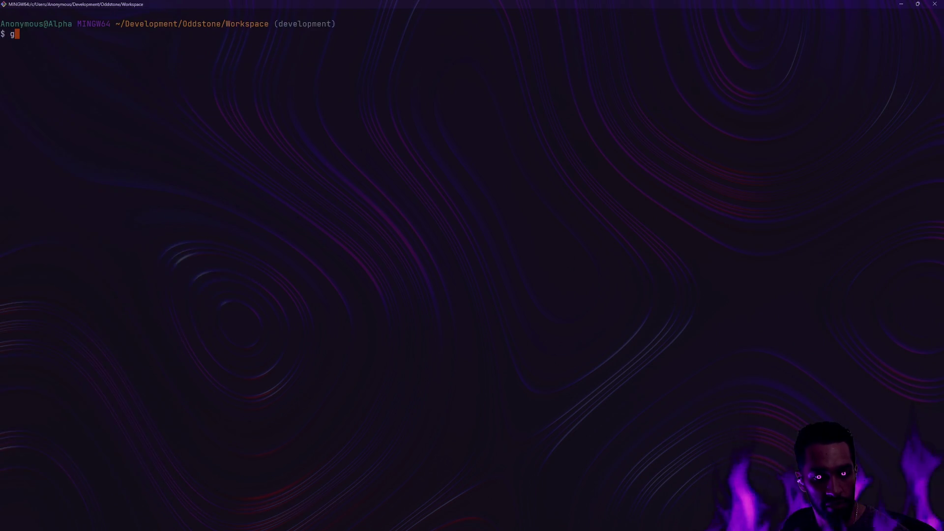
type("s")
key("Return")
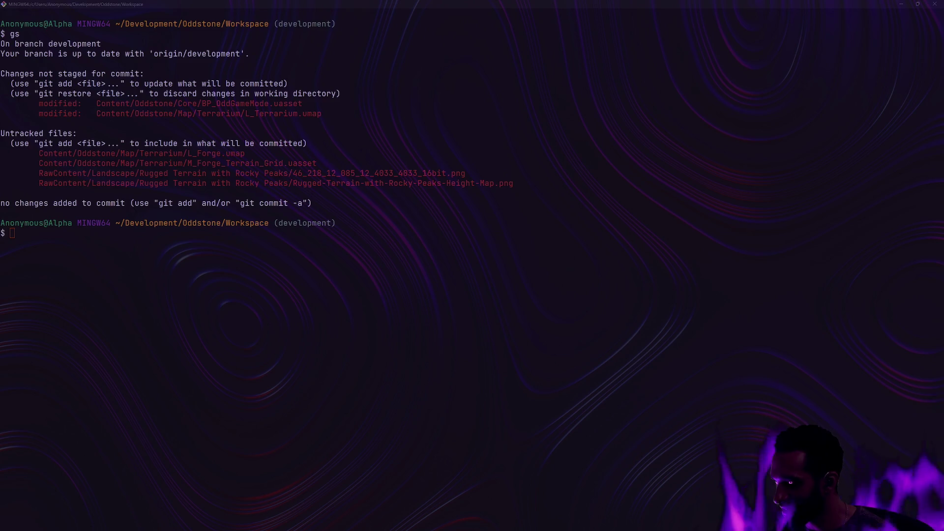
left_click(614, 155)
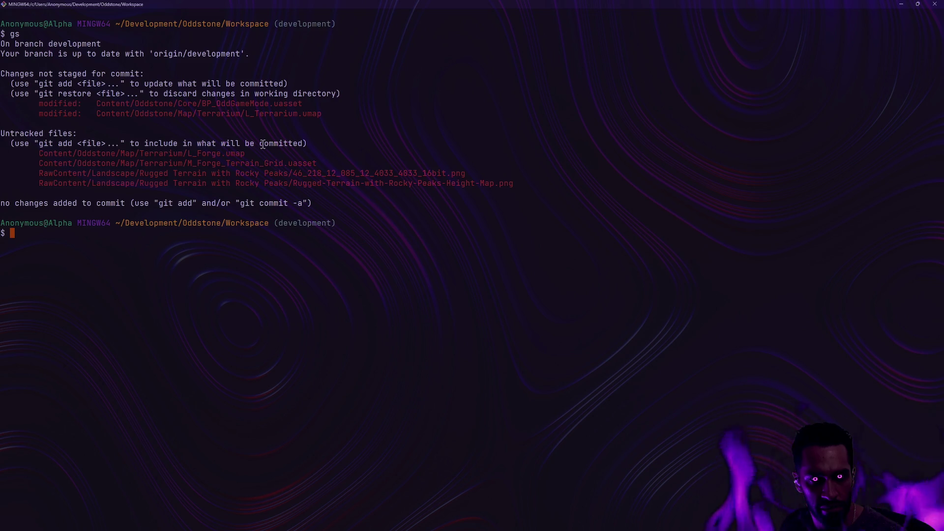
key("ctrl+super+Right")
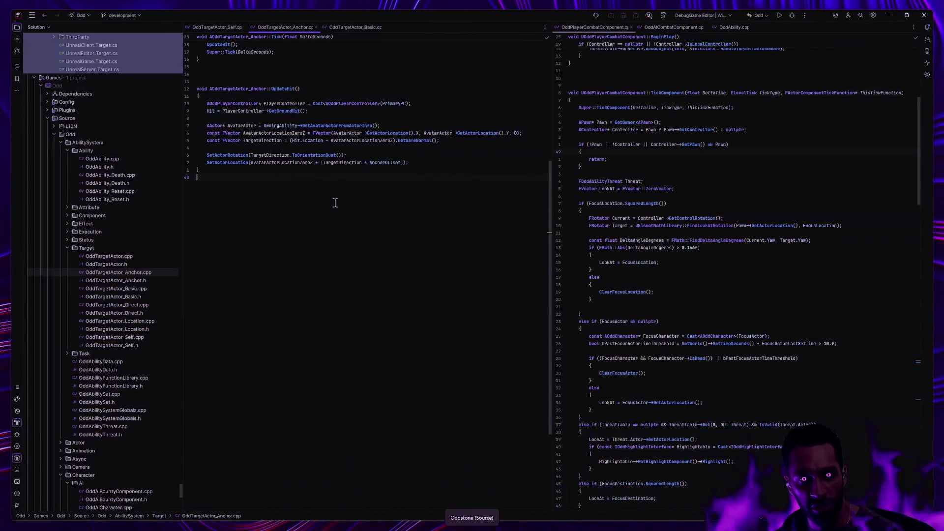
- Open Odd.uproject from Rider's Solution tree, scroll its JSON, and return to Git Bash
scroll(116, 313, "down", 15)
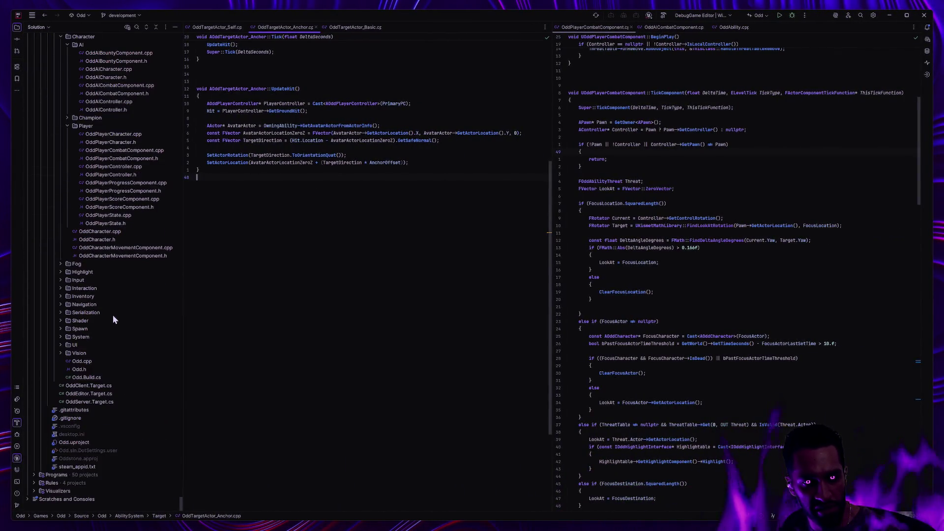
double_click(82, 443)
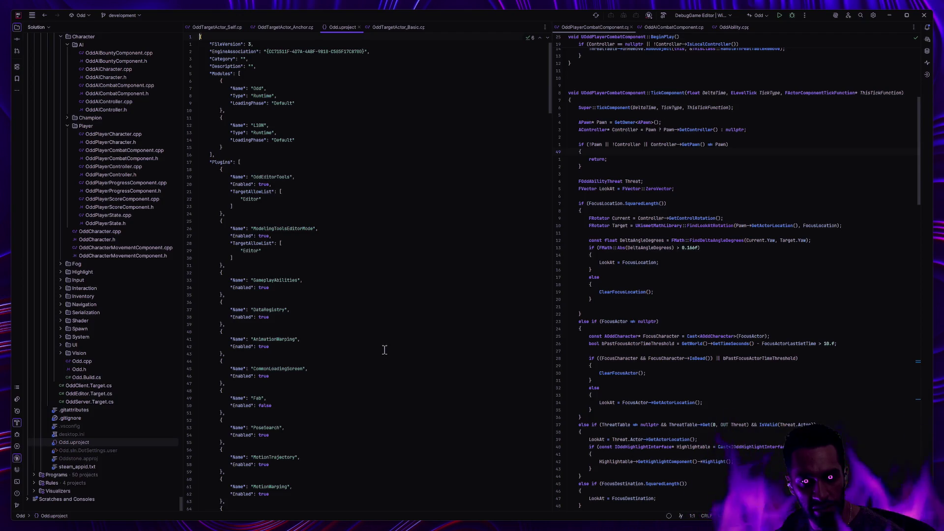
scroll(387, 349, "down", 5)
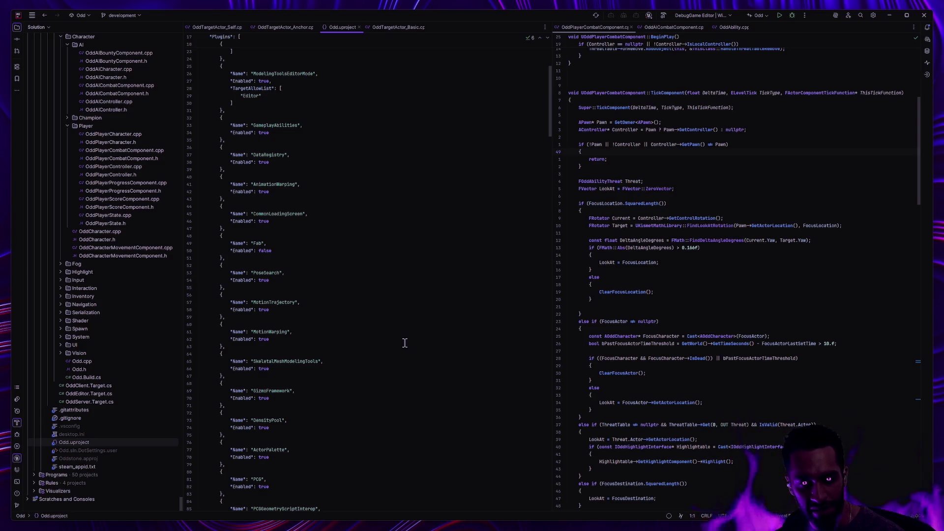
key("alt+Tab")
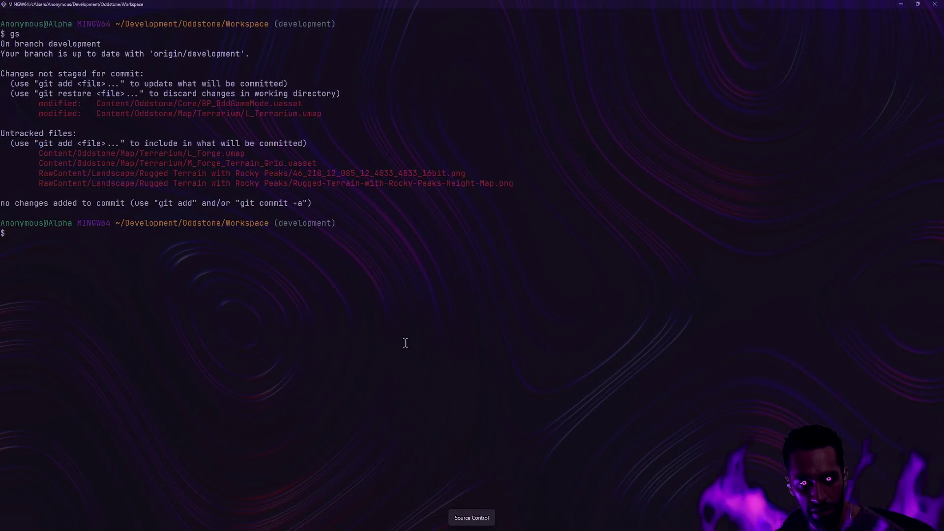
- Discard changes to the modified tracked files with git restore
type("git ")
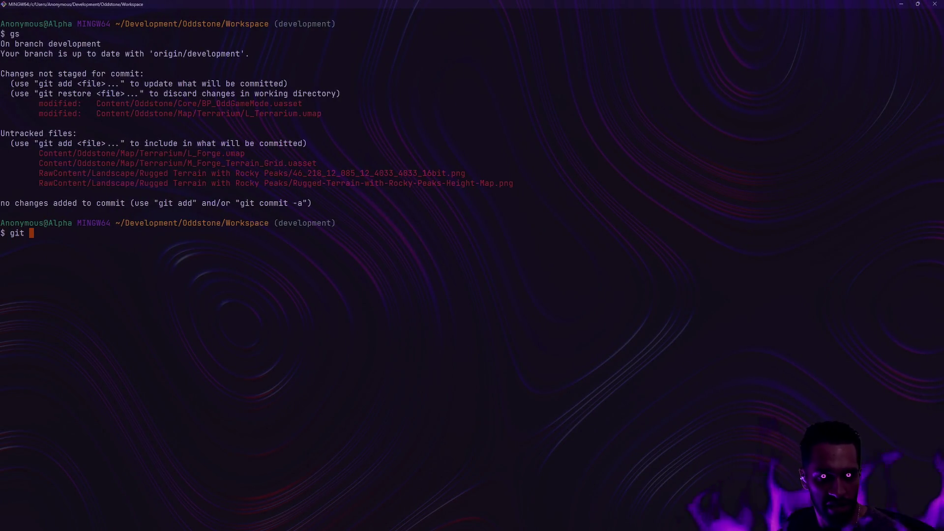
type(".")
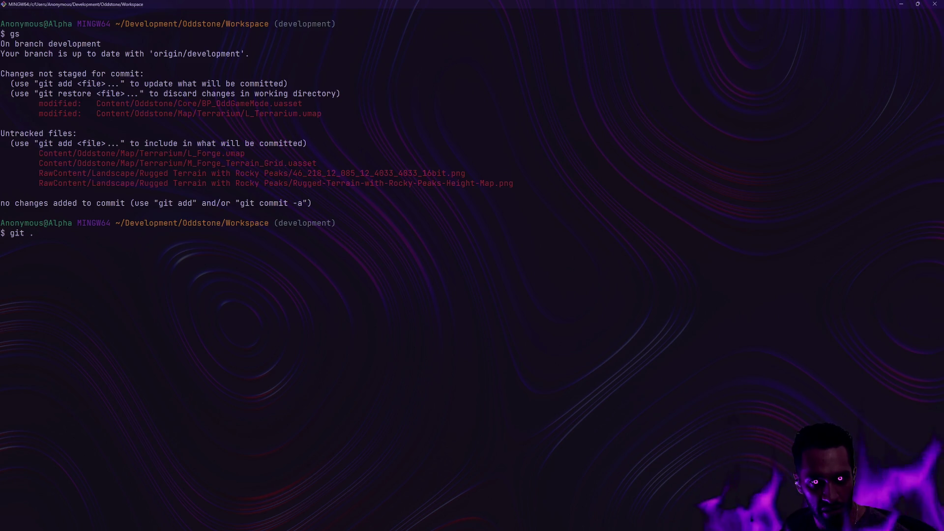
key("Return")
type("git ")
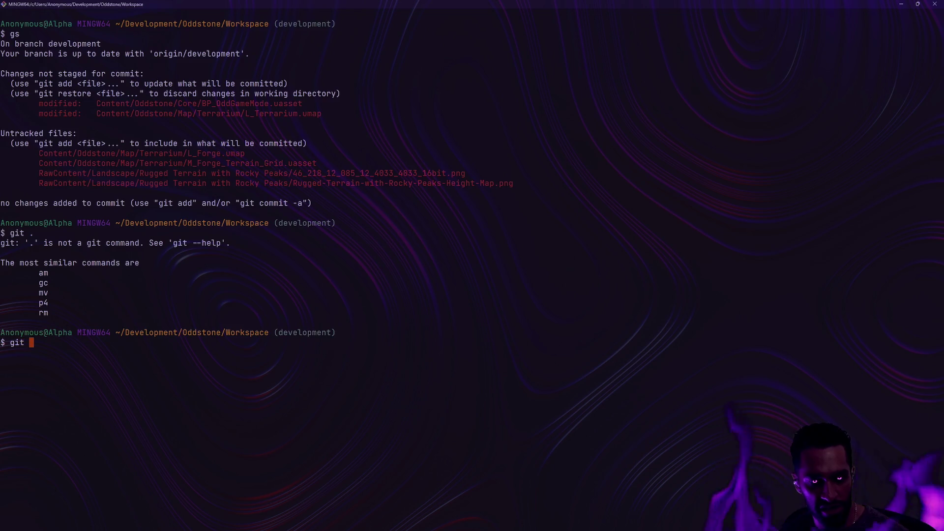
type("restore .")
key("Return")
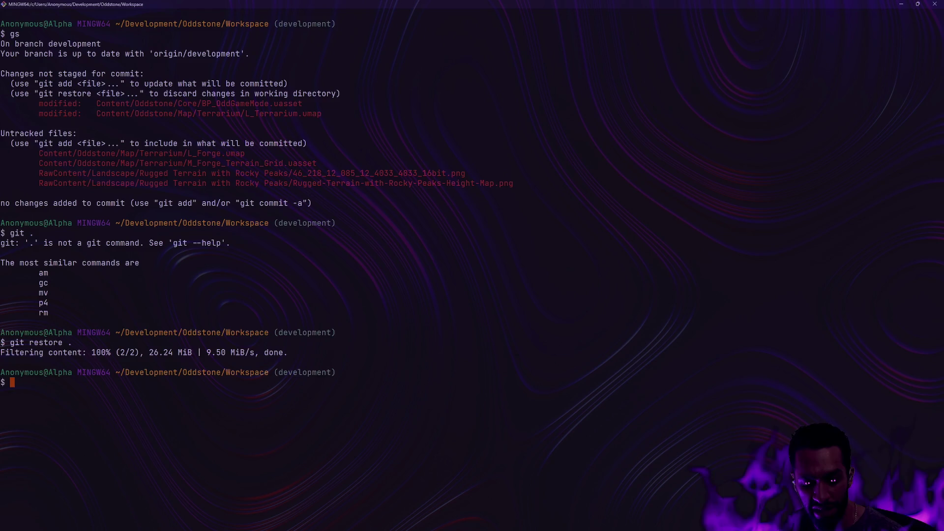
- Clear the terminal and check the working tree status with gs
type("clear")
key("Return")
type("clear")
key("Return")
type("gs")
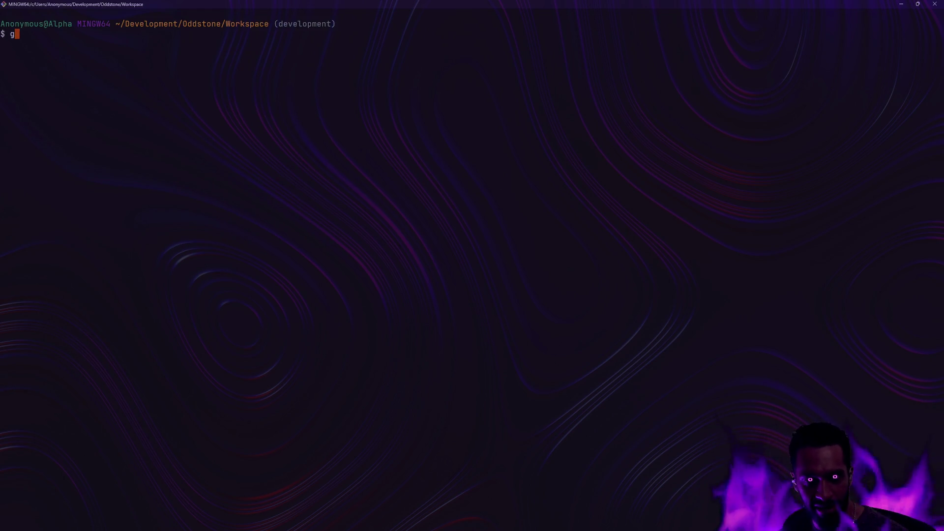
key("Return")
- Delete untracked files and folders with git clean -df, then confirm a clean tree with gs
type("git clean -df")
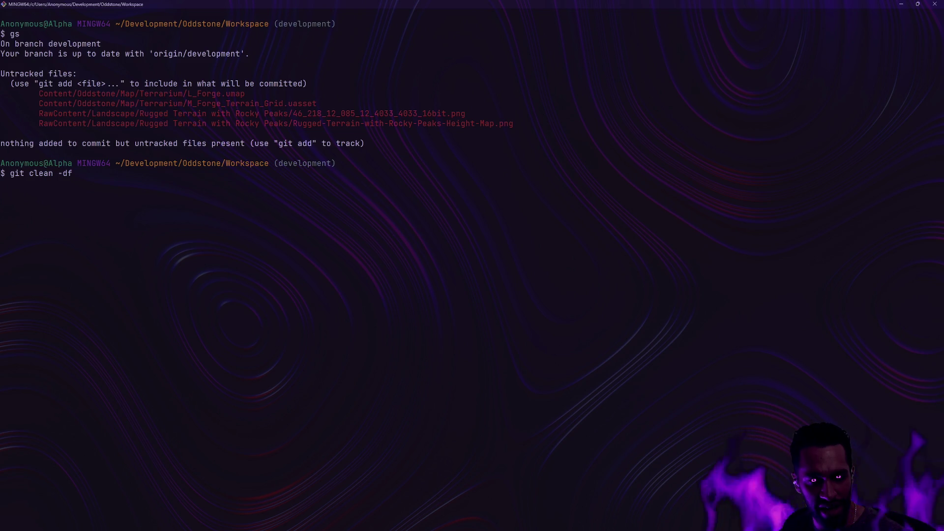
key("Return")
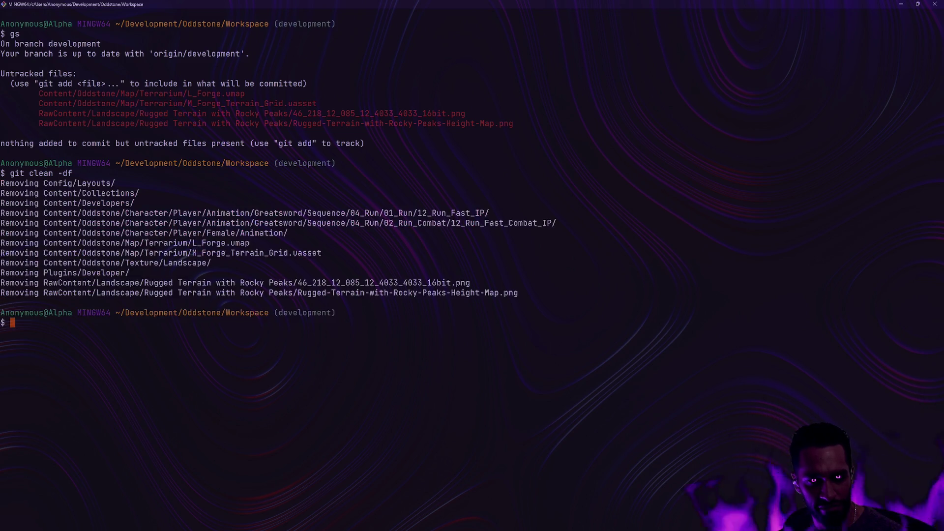
type("g")
key("BackSpace")
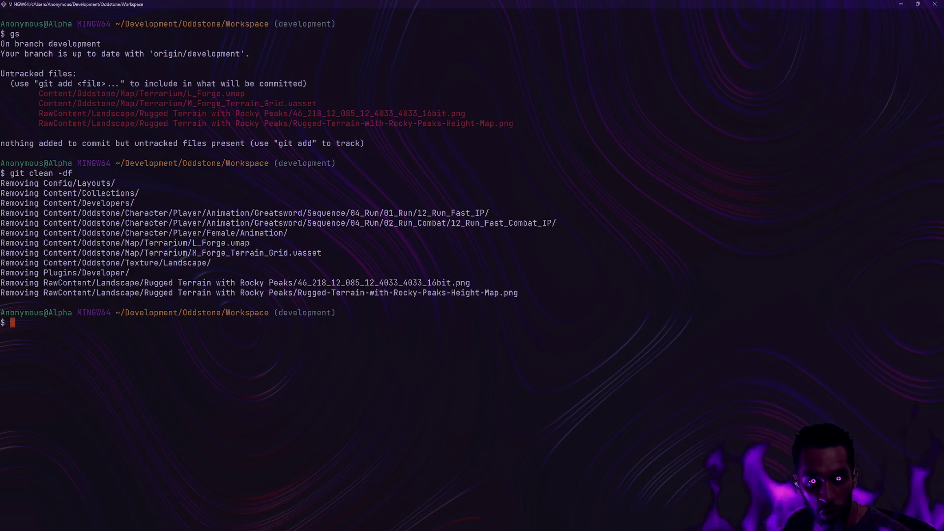
type("gs")
key("Return")
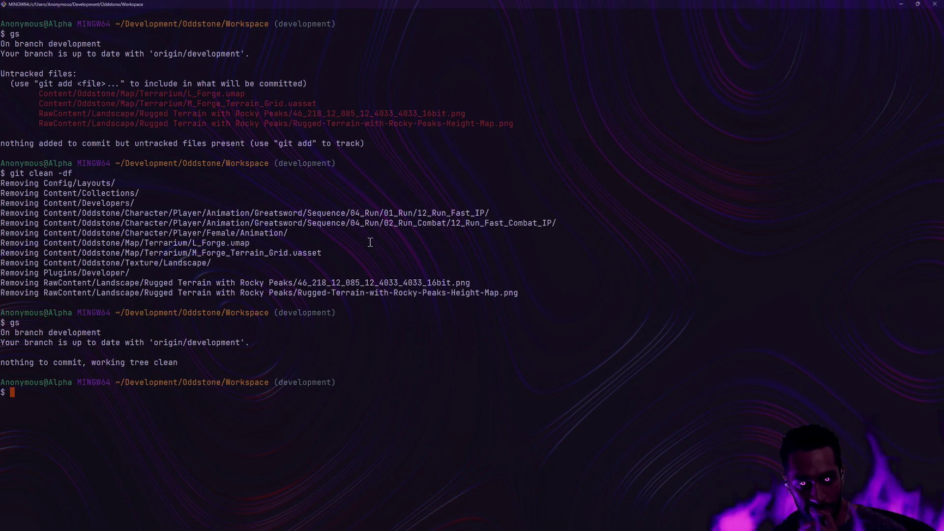
left_click(362, 214, "ctrl")
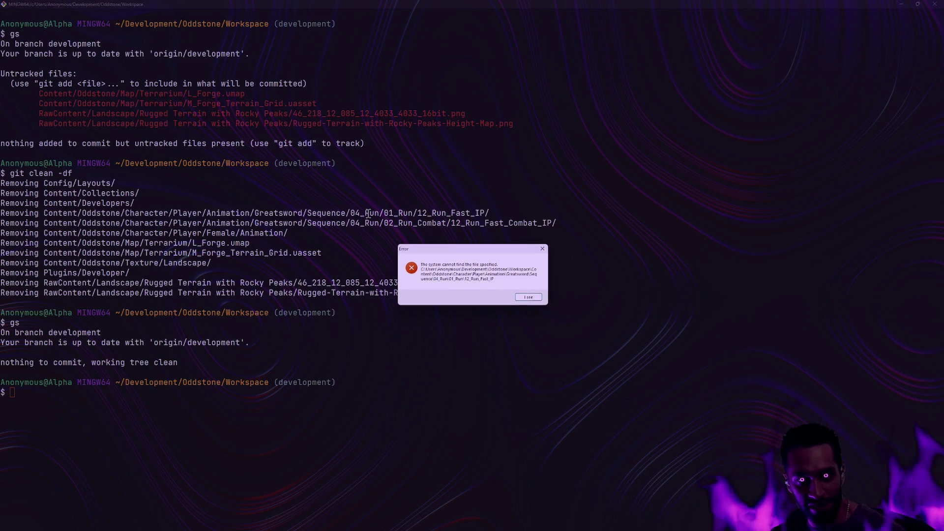
- Dismiss the missing-file error and bring the Rugged Terrain with Rocky Peaks Explorer window forward
left_click(529, 298)
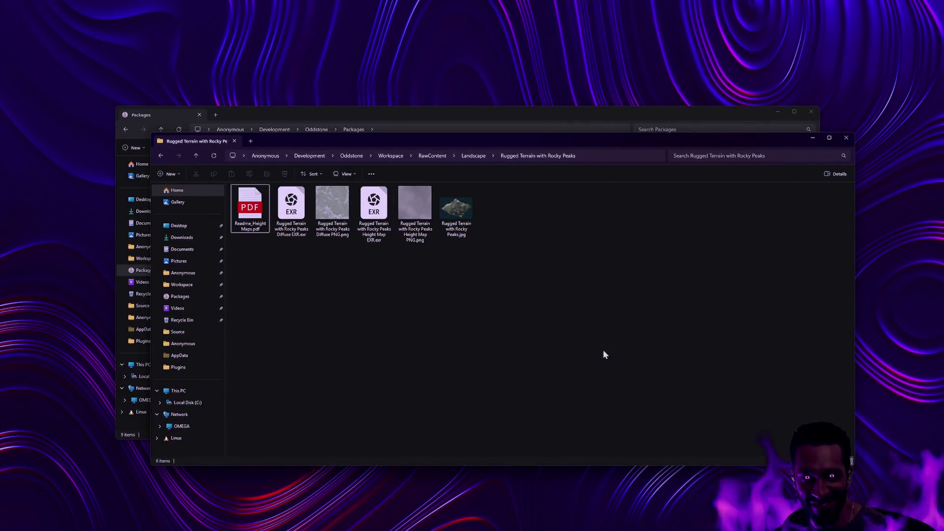
left_click_drag(620, 110, 604, 95)
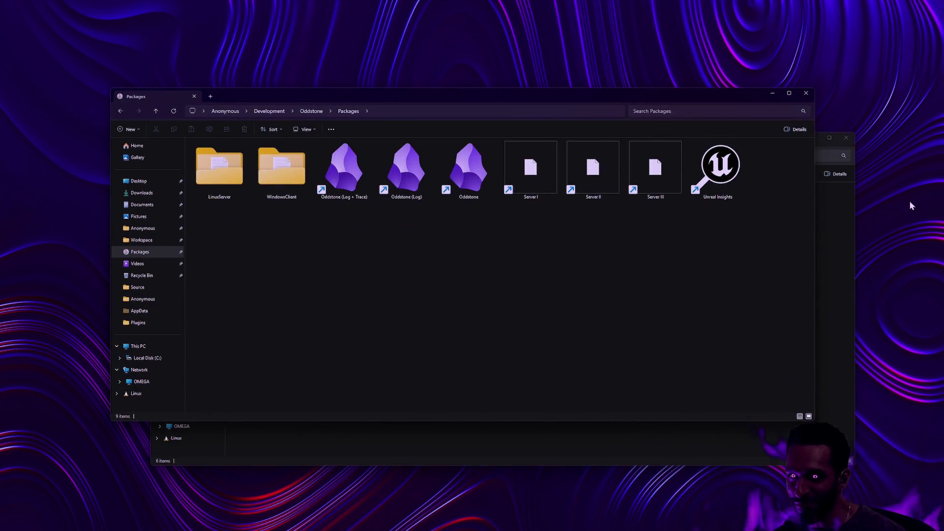
key("super")
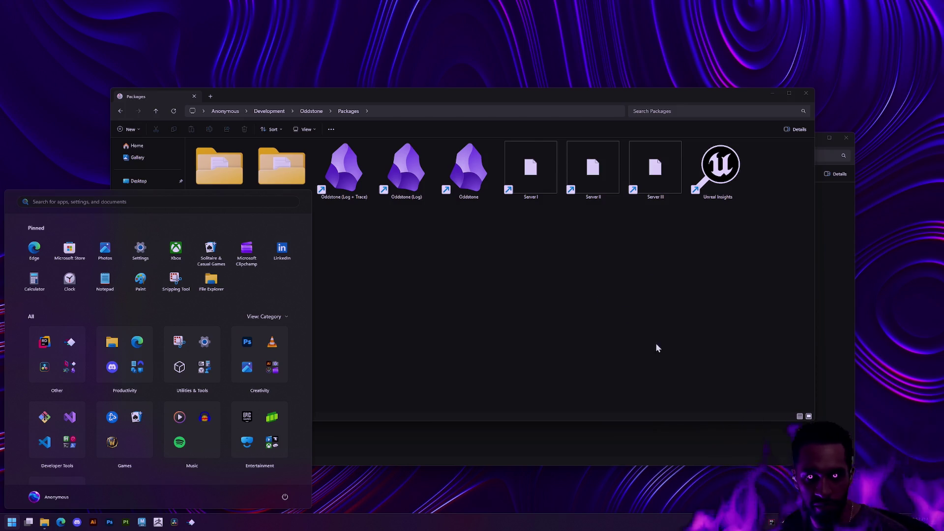
left_click(587, 424)
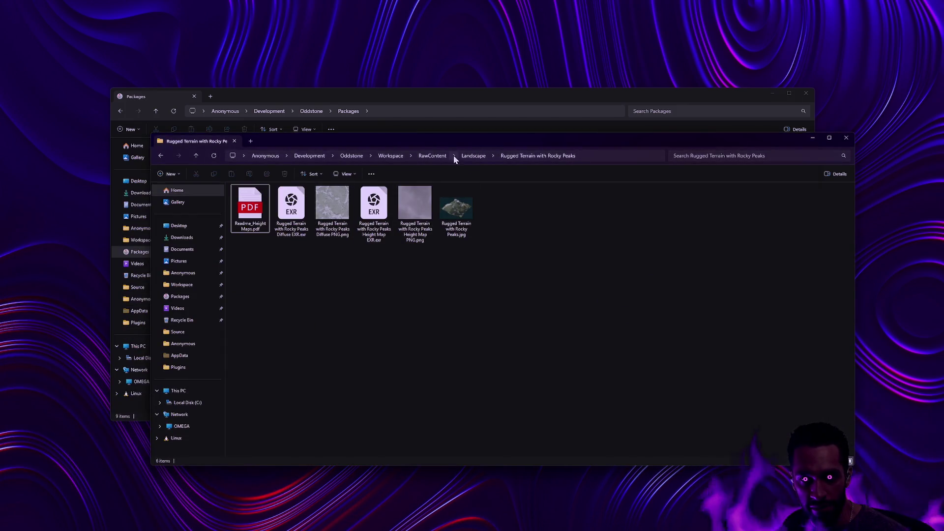
- Browse Workspace > Content > Oddstone > Character > Player > Animation > Greatsword
left_click(361, 156)
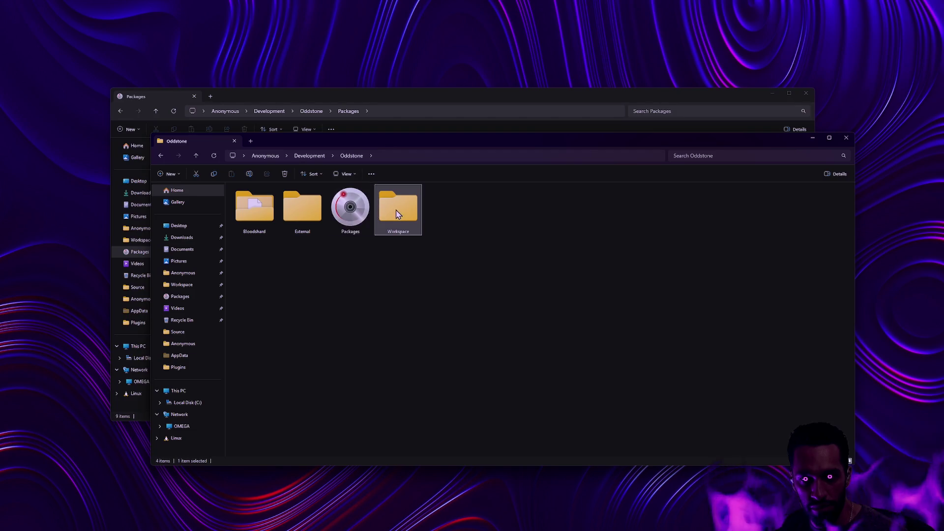
double_click(396, 210)
double_click(256, 271)
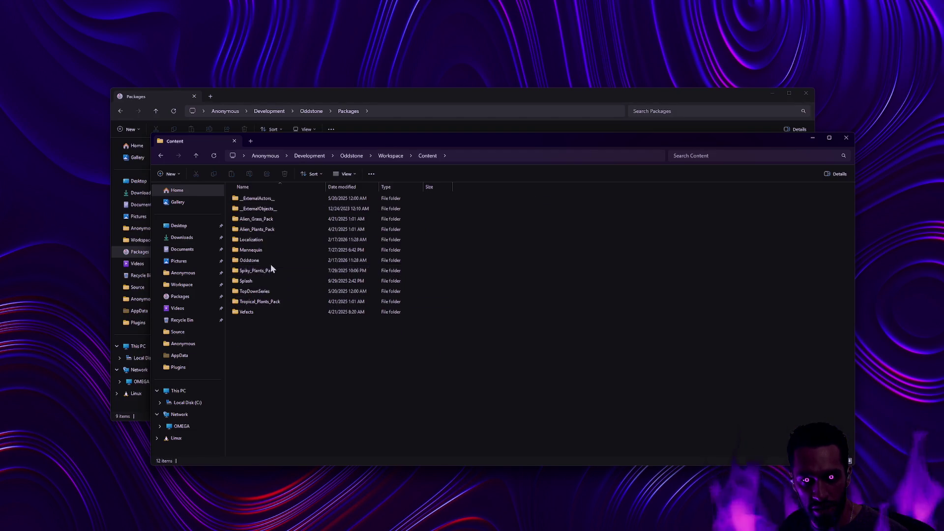
double_click(267, 262)
double_click(275, 239)
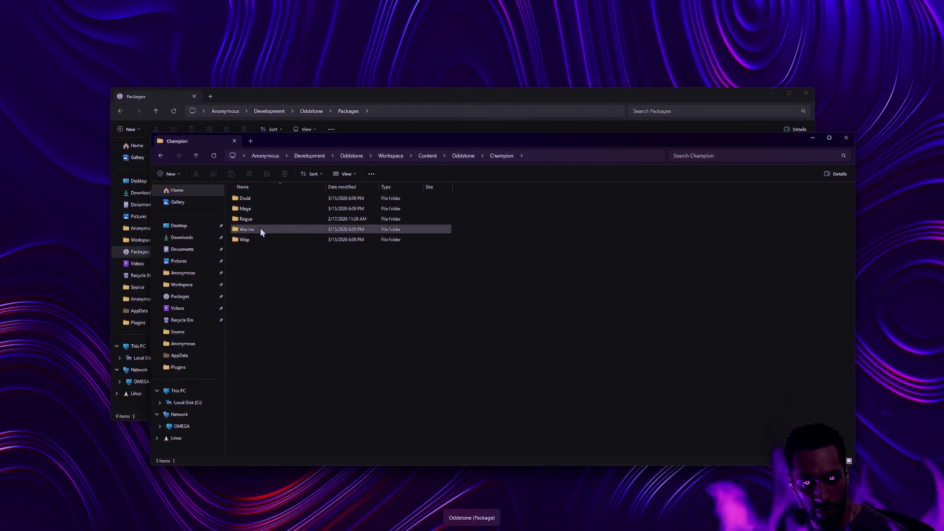
left_click(262, 241)
double_click(262, 249)
double_click(259, 210)
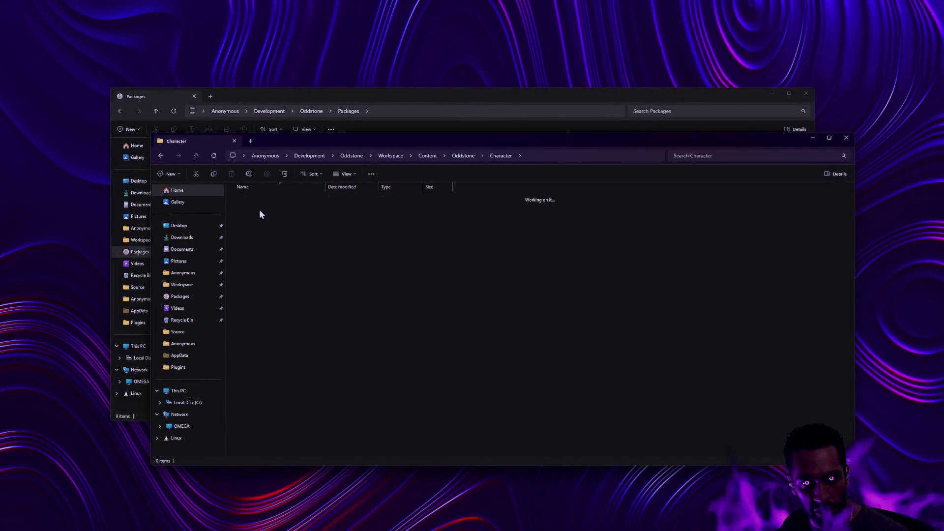
double_click(256, 198)
double_click(260, 229)
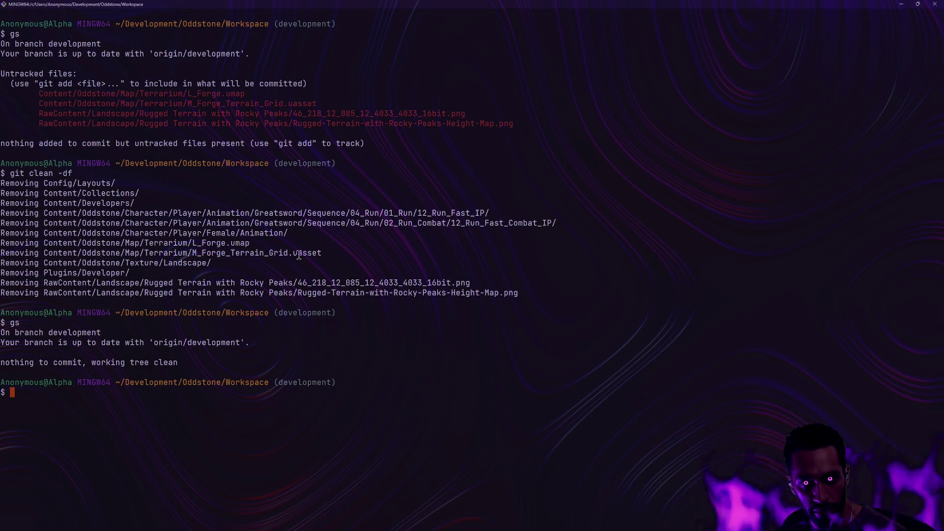
- Compare the removed Greatsword path endings against the Greatsword folder in Explorer
left_click_drag(485, 215, 475, 214)
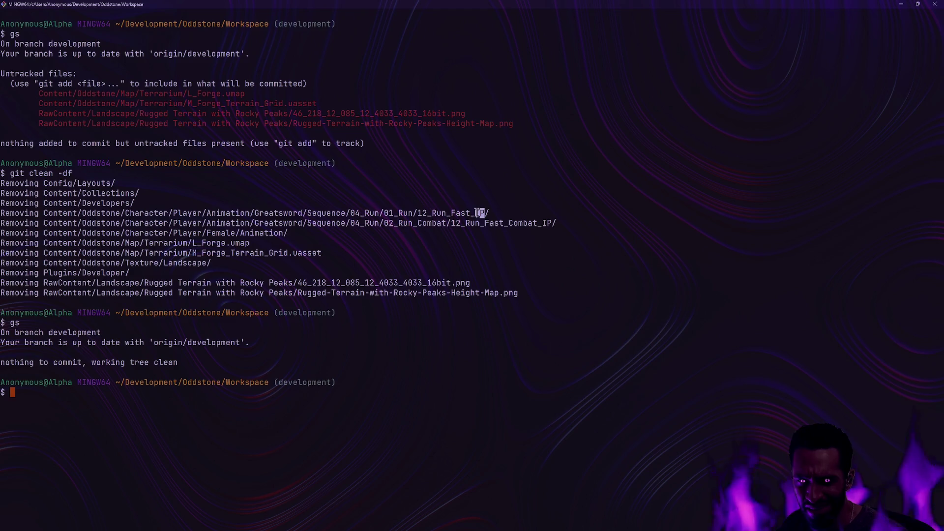
left_click_drag(552, 224, 537, 224)
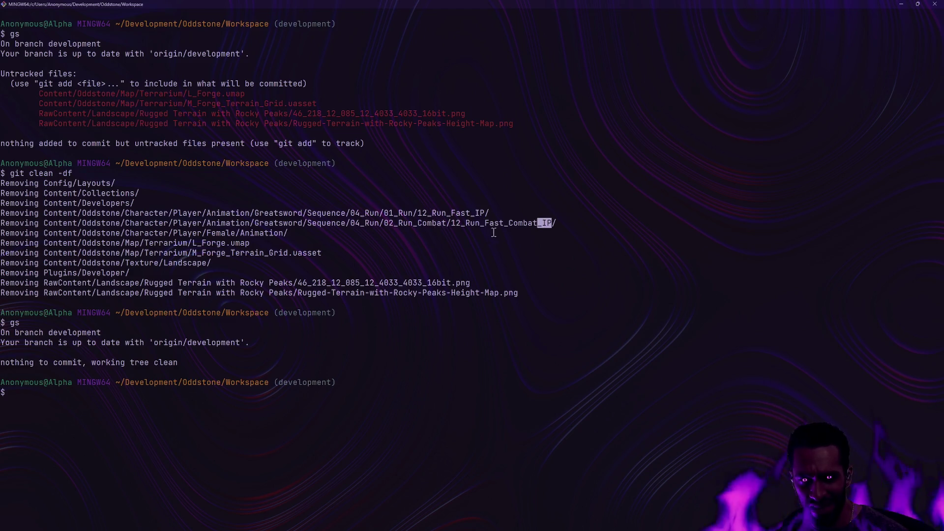
key("alt+Tab")
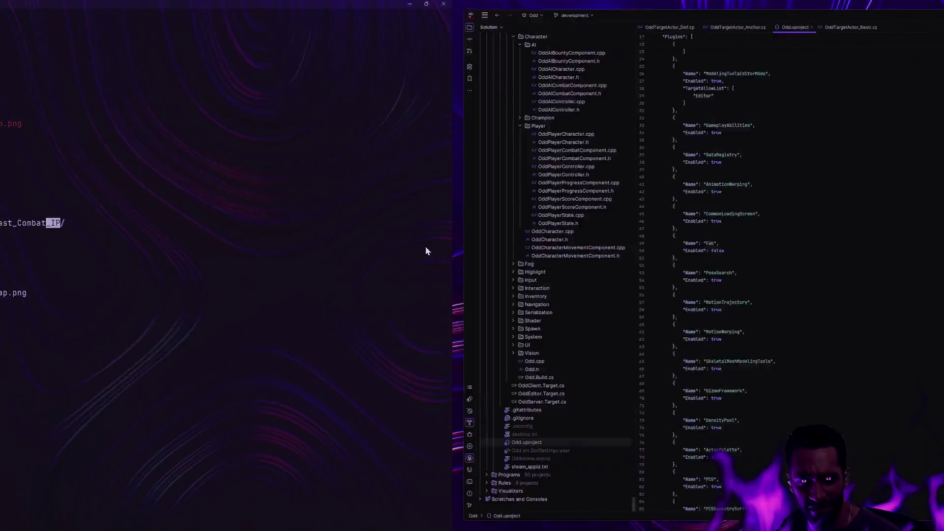
key("alt+Tab")
key("alt+Tab")
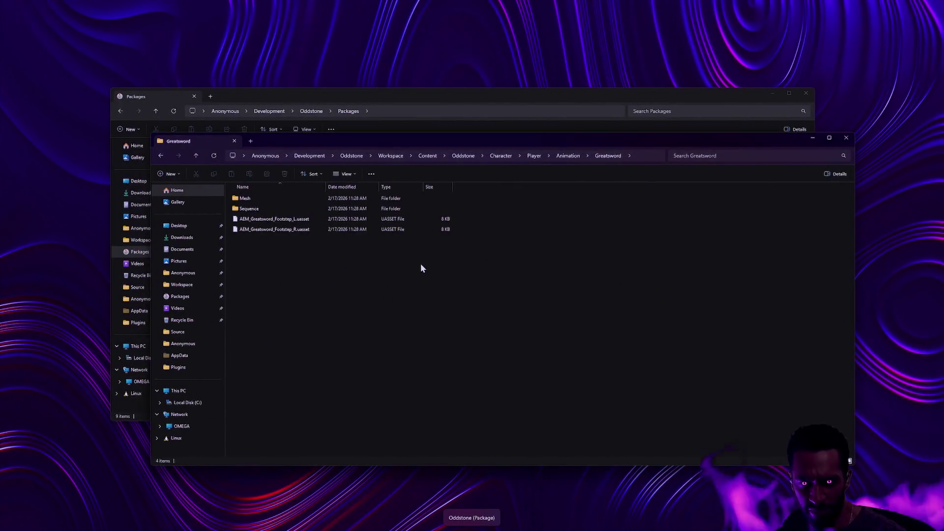
left_click_drag(770, 144, 777, 138)
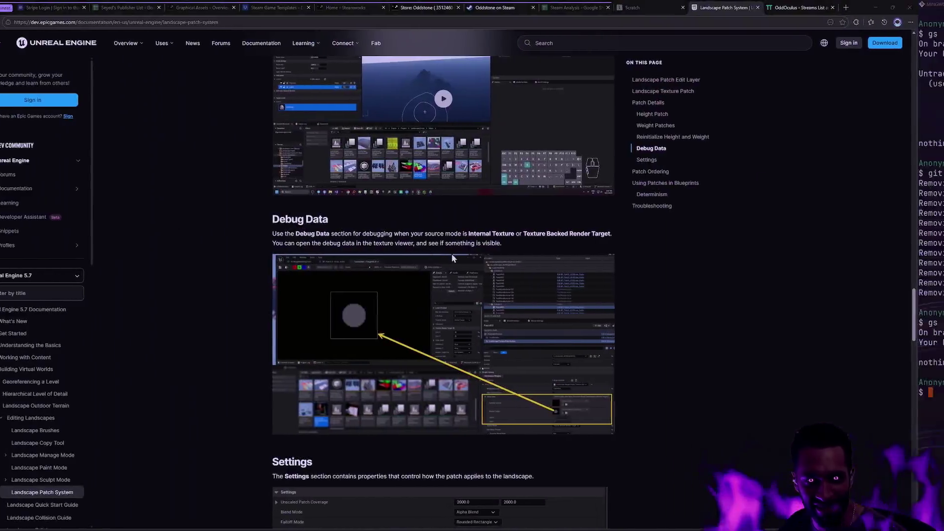
- Select the two removed run-animation paths in the terminal, then clear the screen
key("alt+Tab")
left_click_drag(560, 223, 366, 211)
left_click(353, 210)
left_click_drag(561, 223, 396, 215)
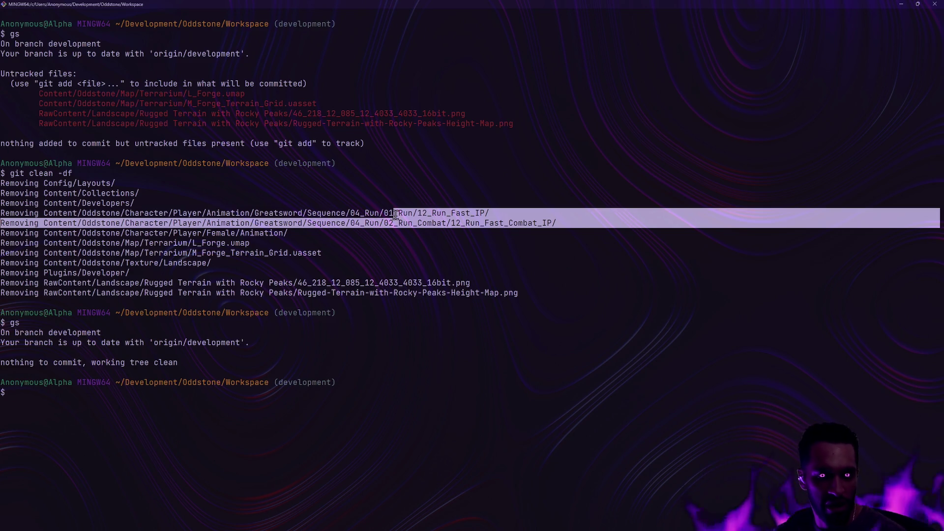
type("clear")
key("Return")
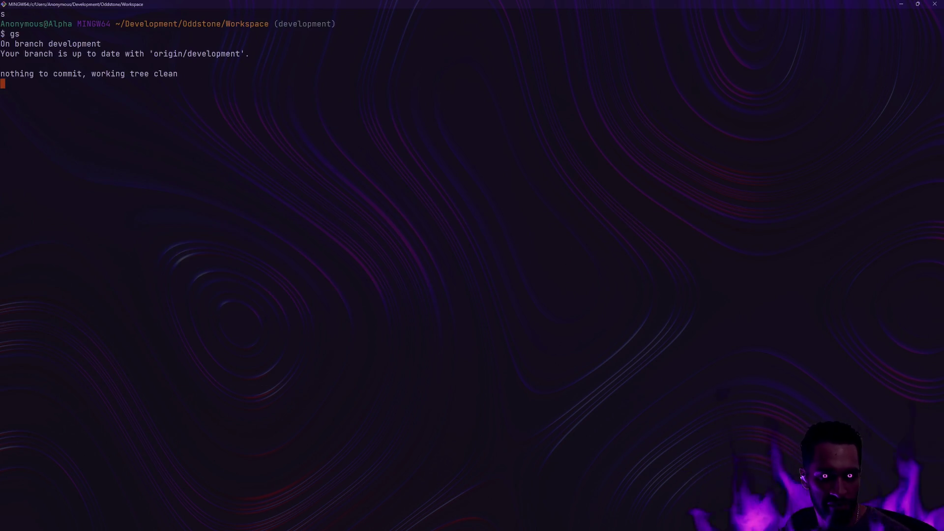
- View the one-line log with gl, shrink the terminal, and check Odd.uproject in Rider
type("gl")
key("Return")
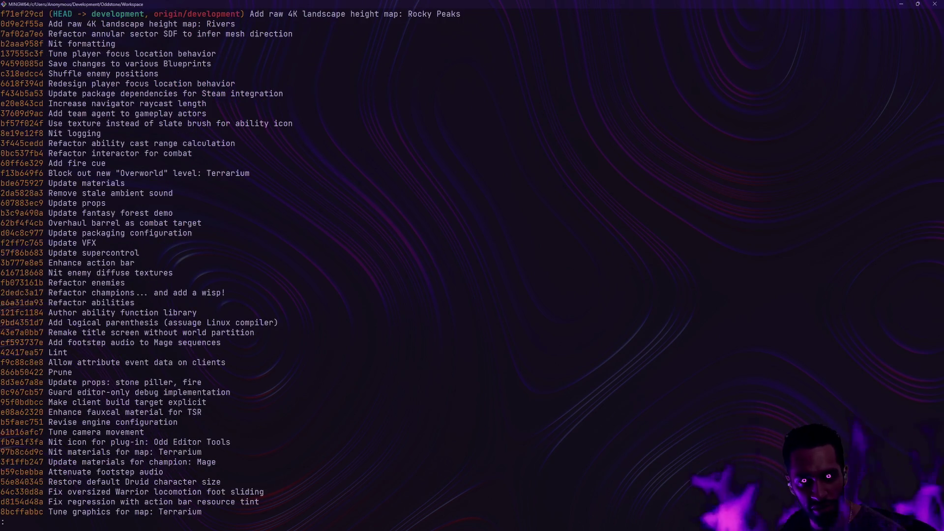
key("q")
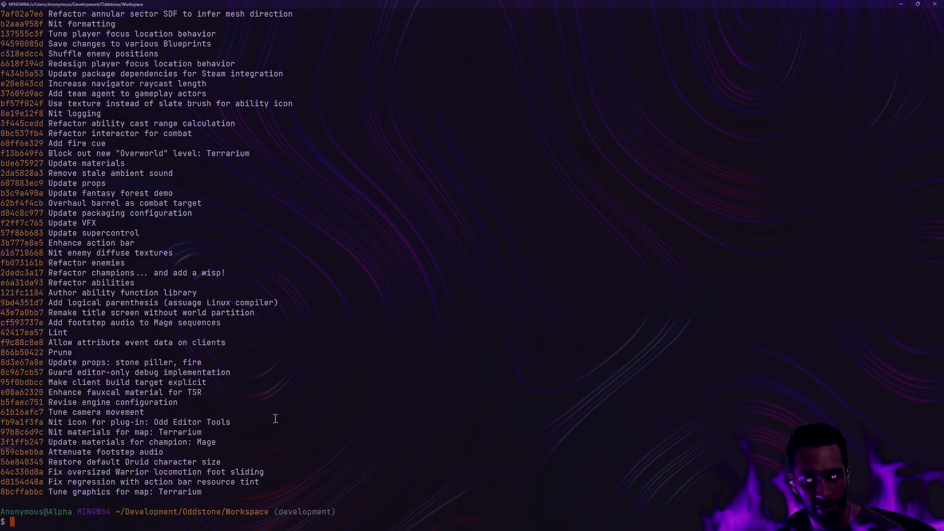
double_click(213, 7)
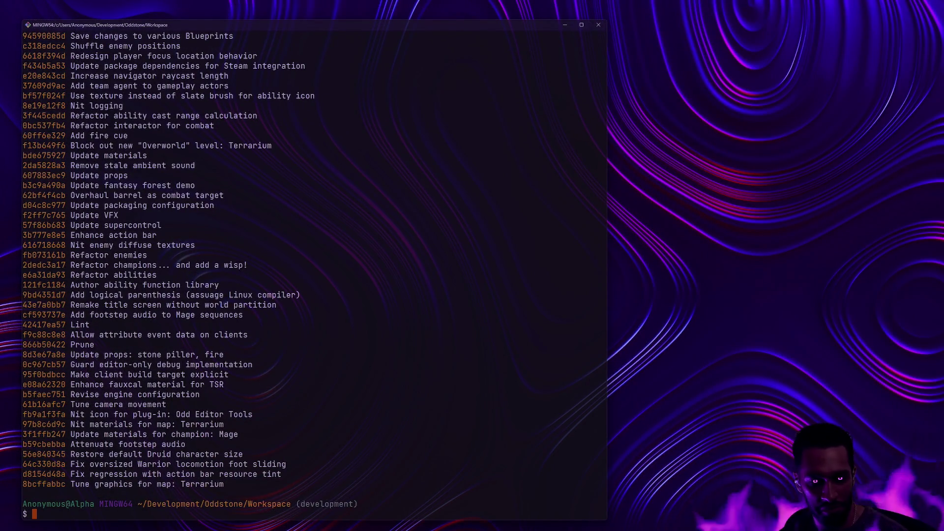
key("alt+Tab")
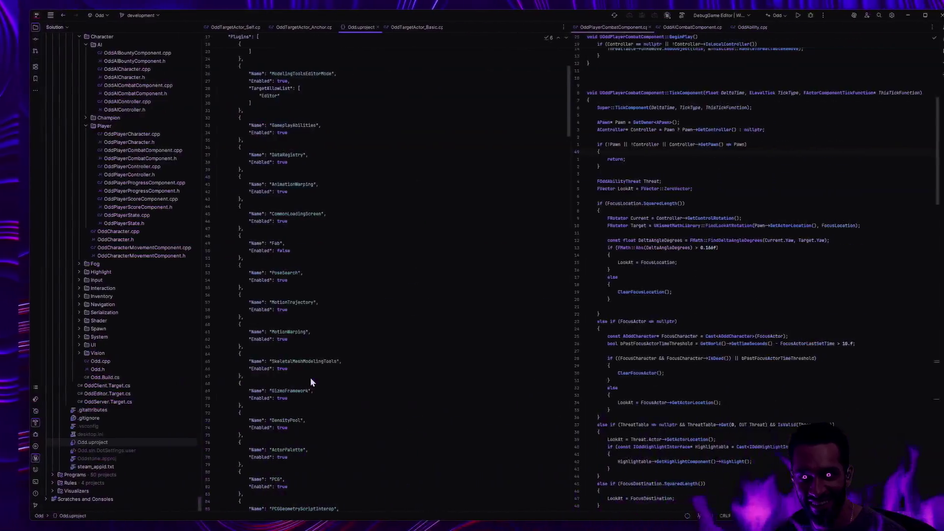
key("Down")
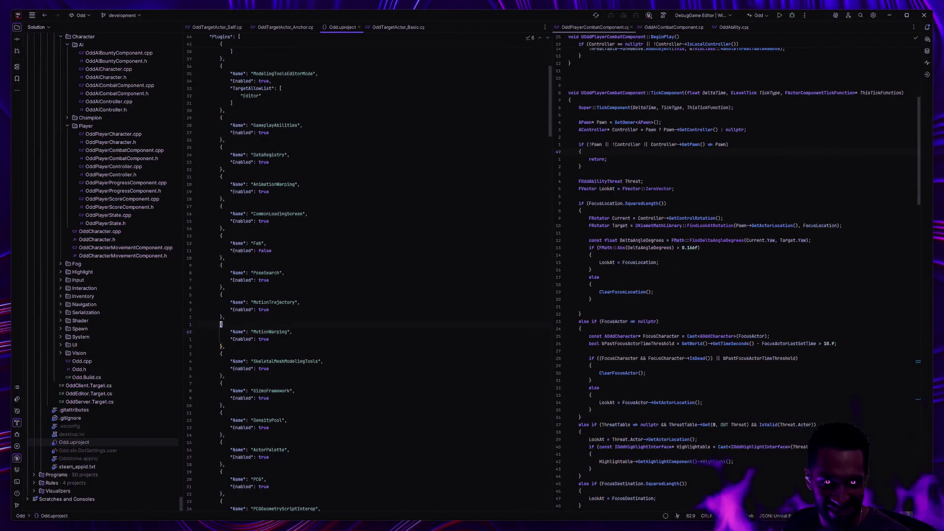
key("alt+Tab")
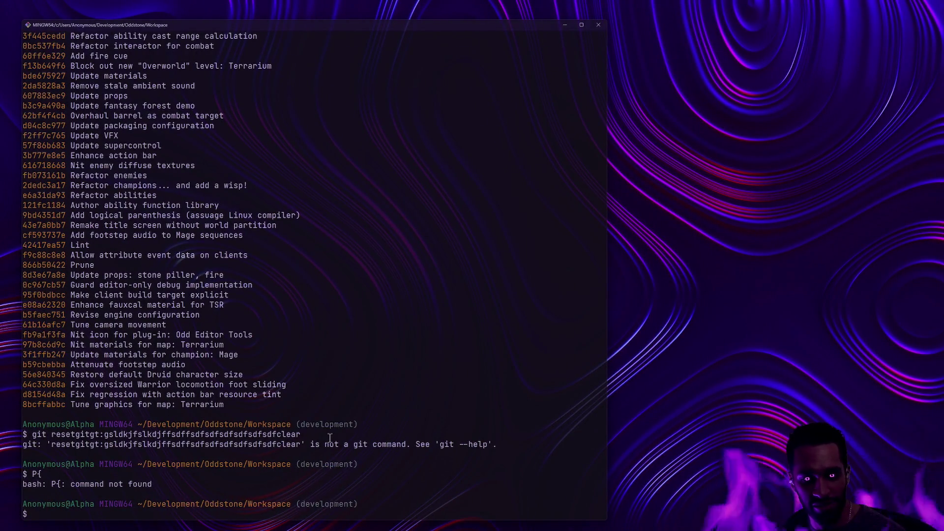
- Check status, hard-reset development with git reset --hard head~2, and list the log
type("gs")
key("Return")
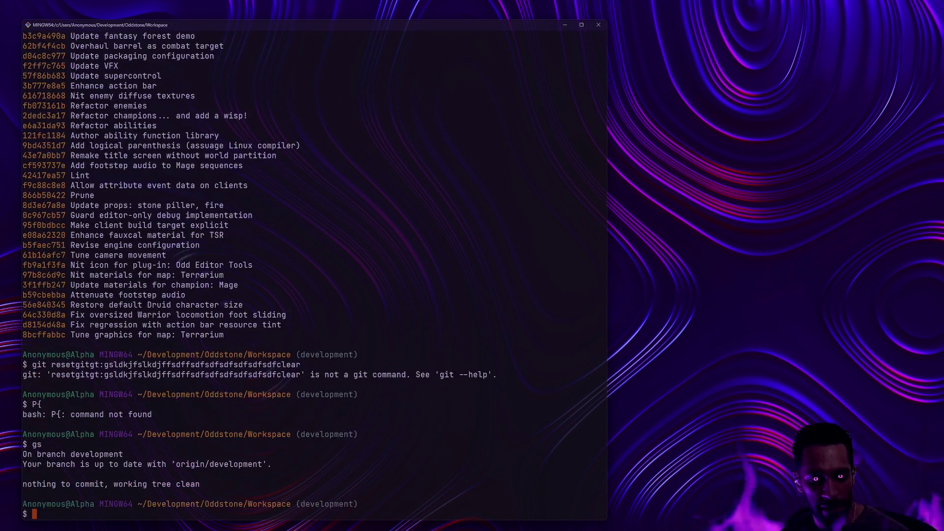
type("git reset --hard")
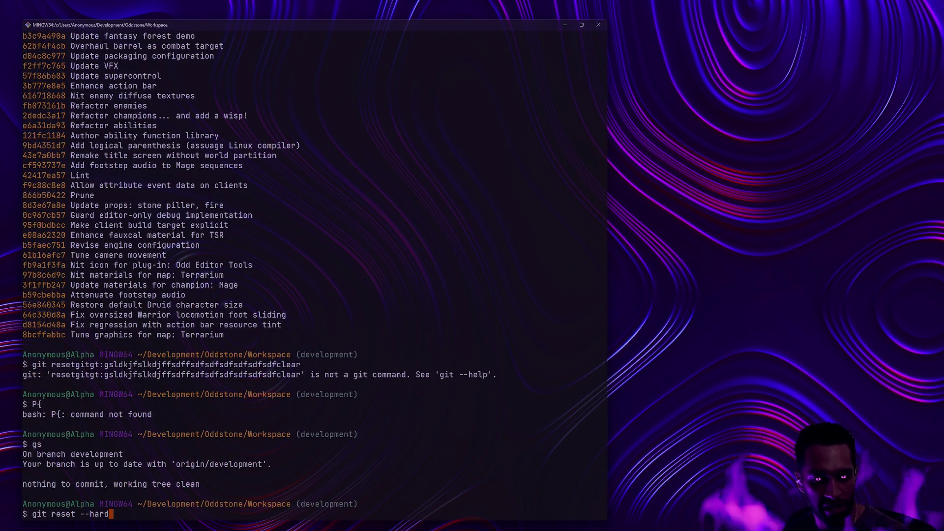
type(" head~2")
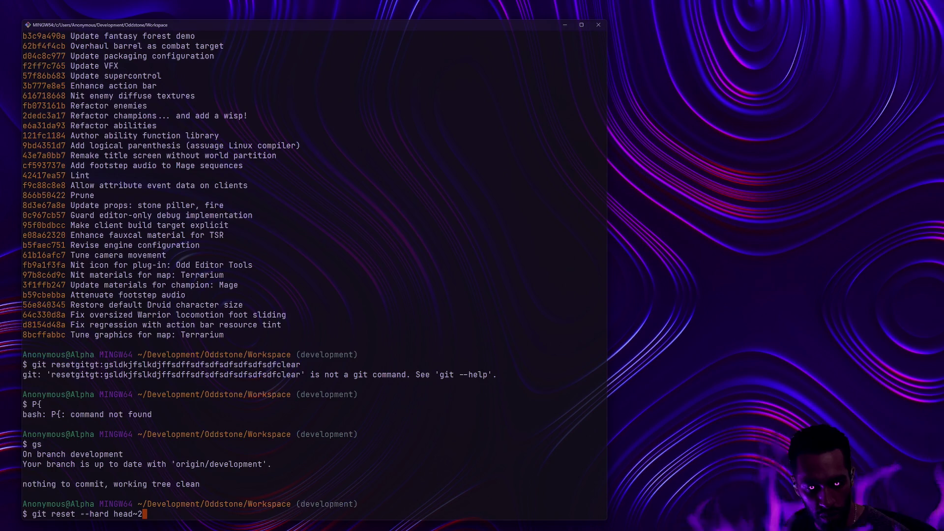
key("Return")
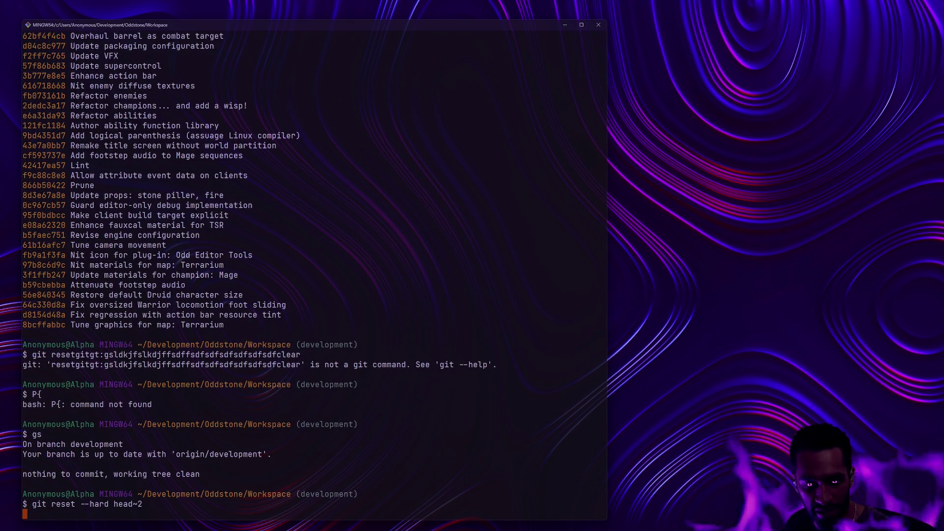
type("gl")
key("Return")
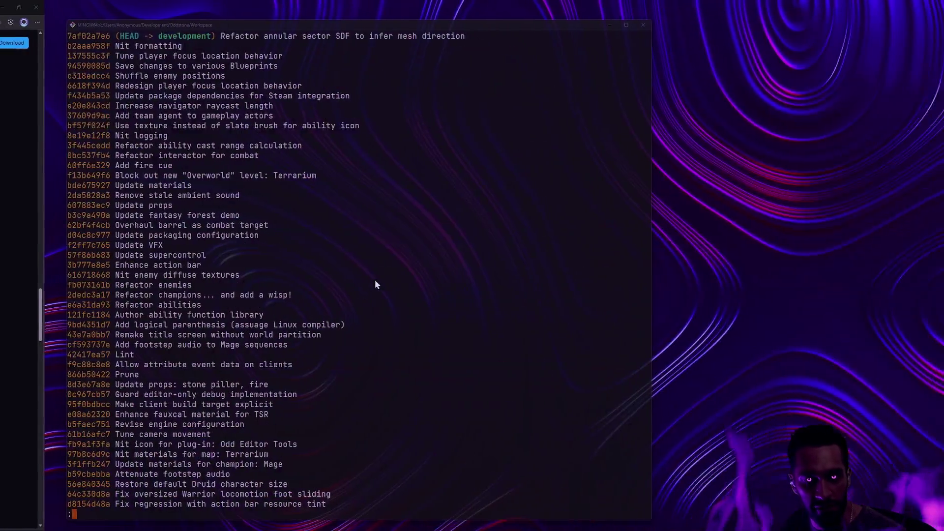
- Compare the log with the Diversion commit timeline, then quit the log pager
left_click(192, 523)
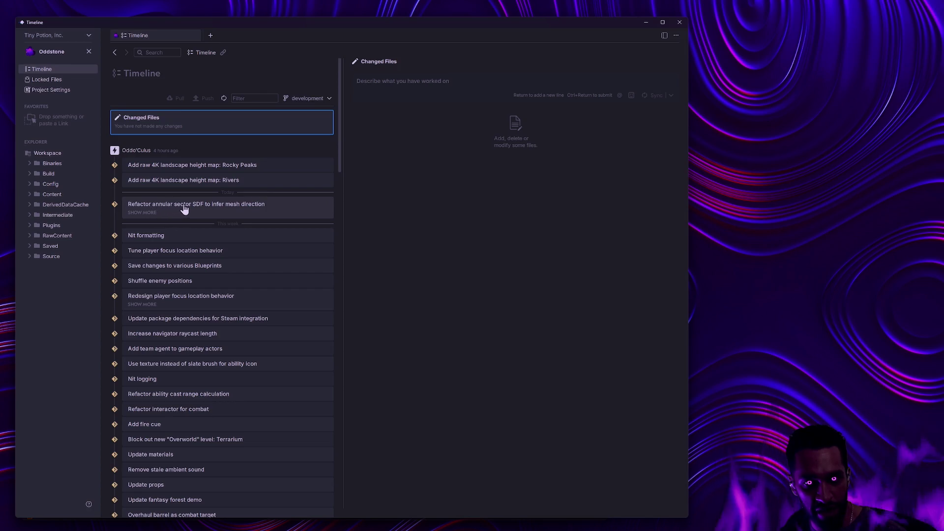
left_click(650, 24)
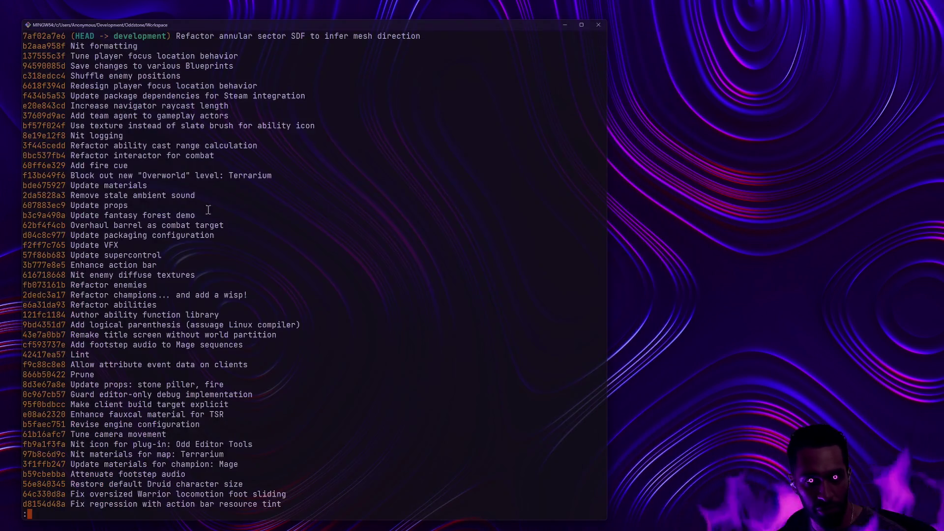
key("q")
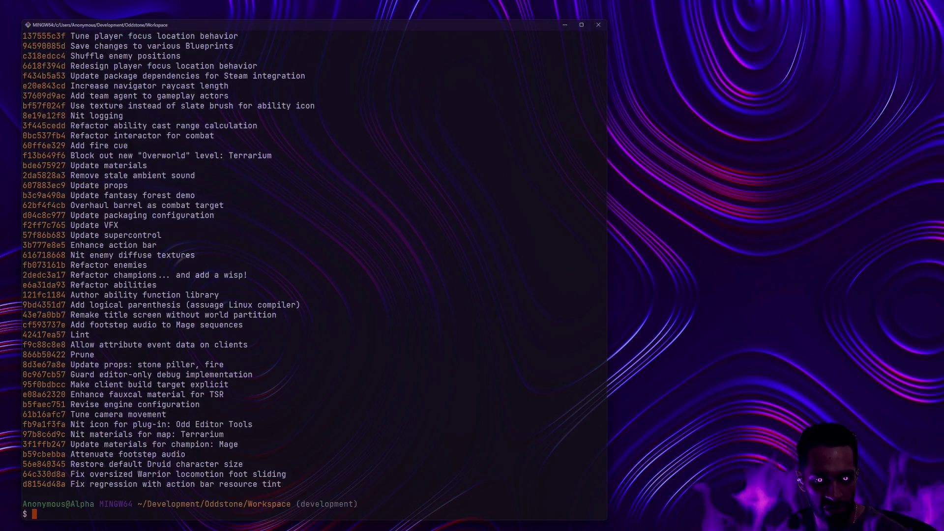
- Force-push the reset development branch with git push -f, then maximize and clear the terminal
type("git push -f")
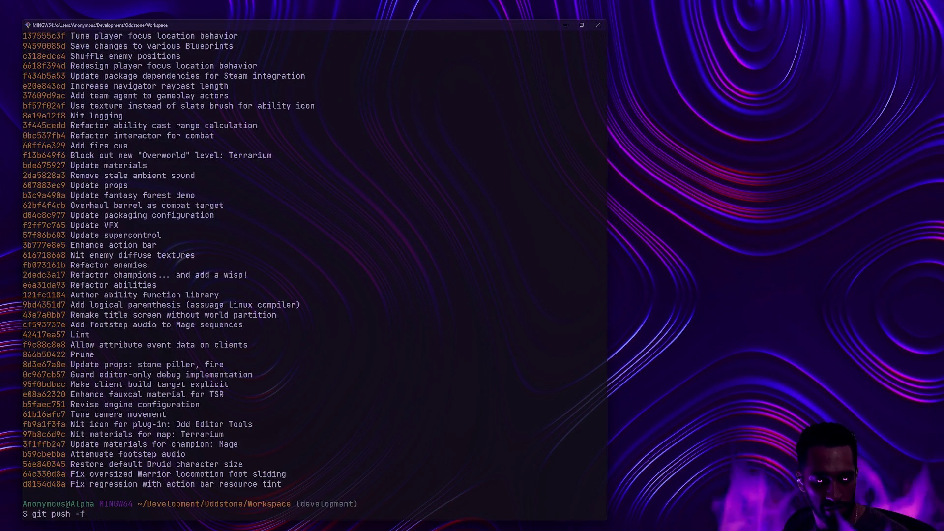
key("Return")
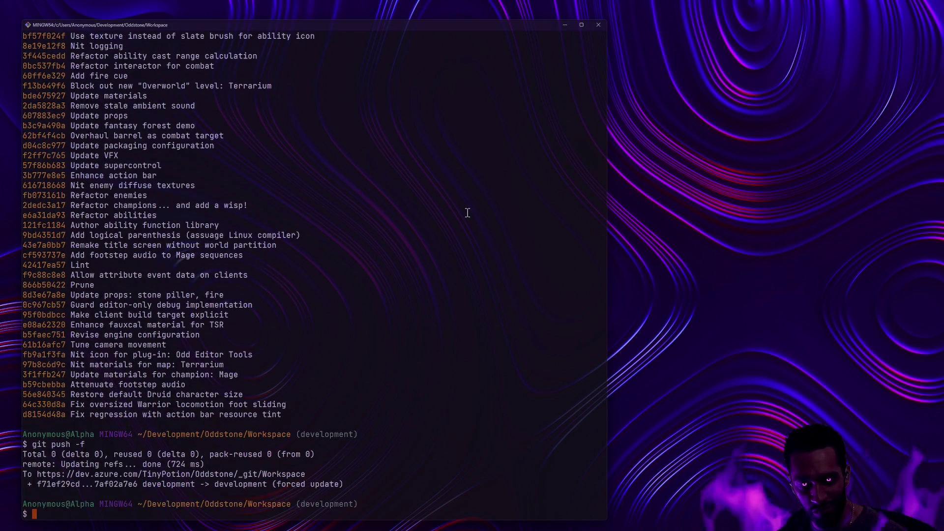
left_click(583, 24)
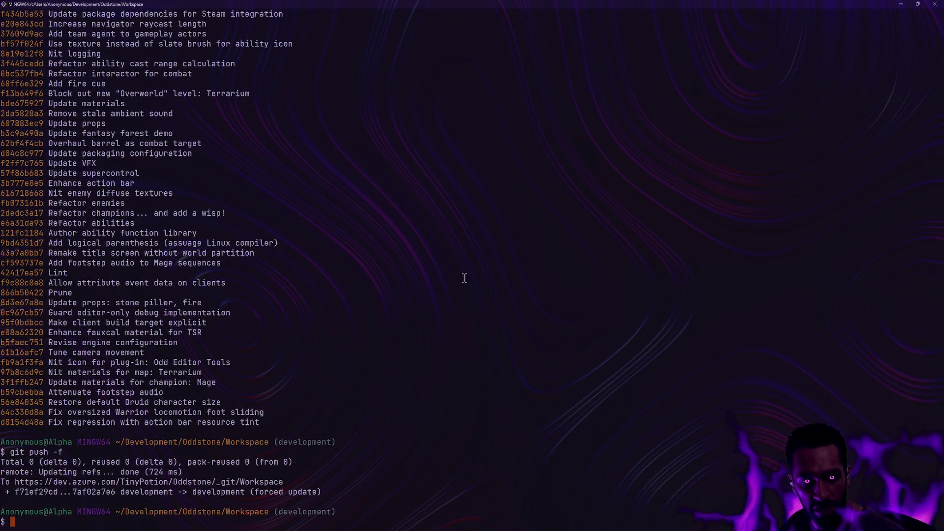
type("clear")
key("Return")
- Enter gs, then switch to the desktop holding the File Explorer windows
type("gs")
key("Return")
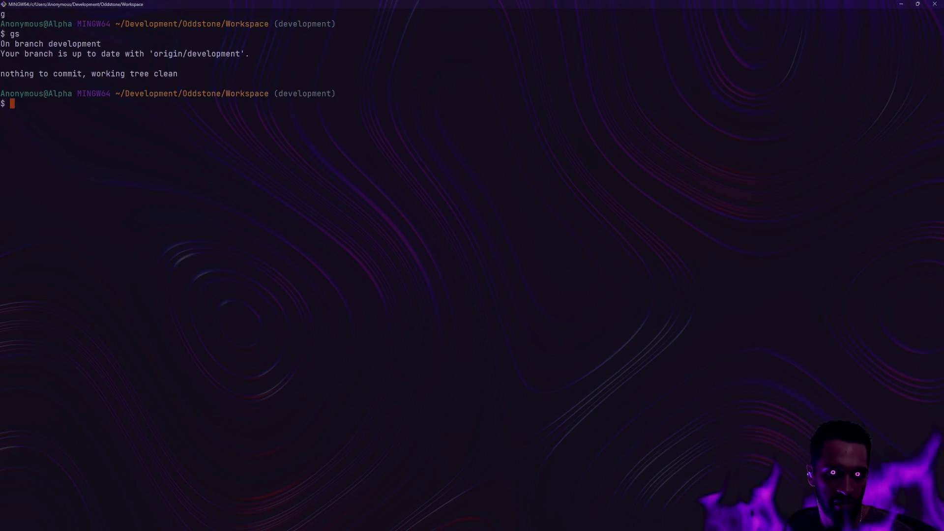
key("alt+Tab")
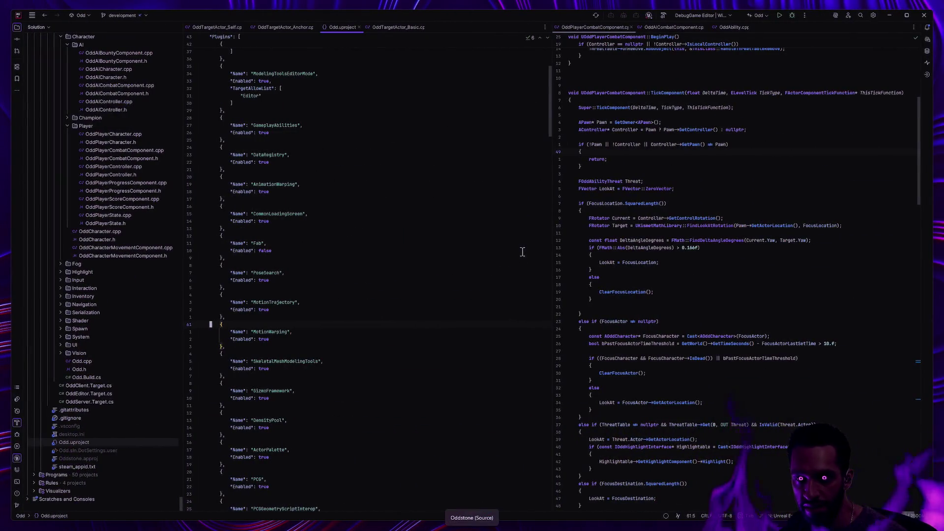
key("ctrl+super+Right")
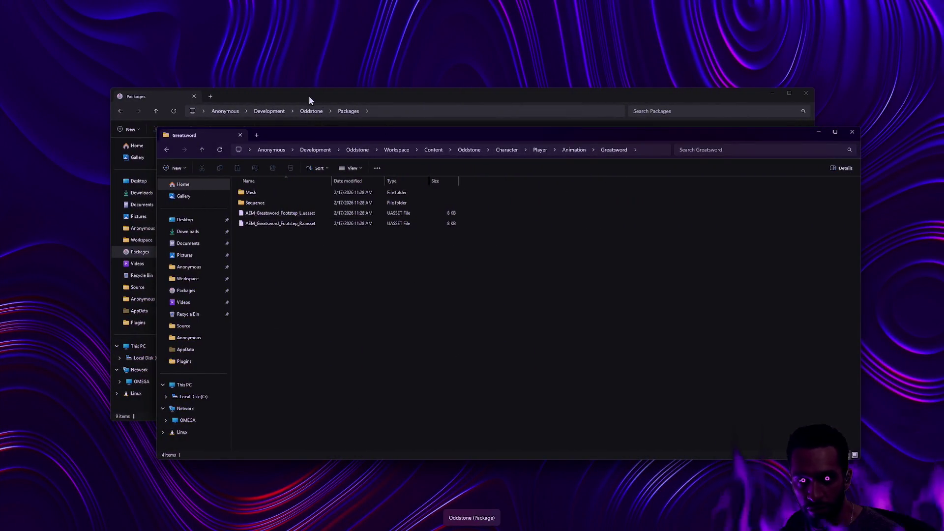
- Go back to Oddstone, dismiss the location error, and open Workspace\RawContent
key("alt+Left")
key("alt+Left")
key("alt+Left")
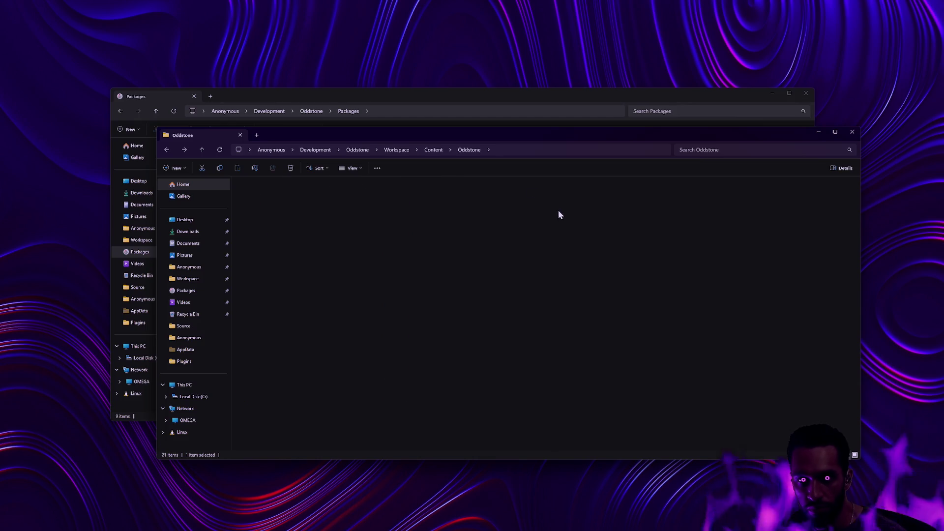
key("alt+Left")
key("alt+Left")
key("alt+Left")
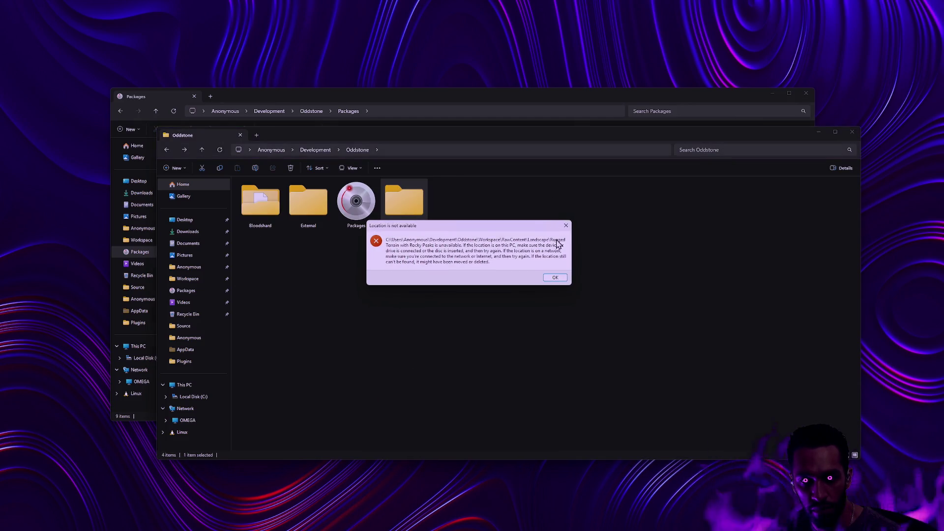
left_click(553, 277)
double_click(309, 264)
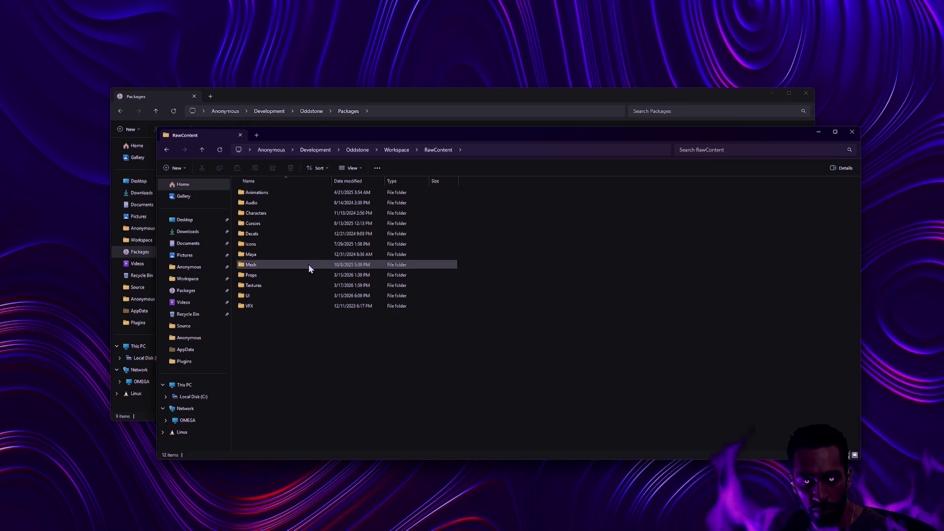
double_click(265, 287)
key("alt+Left")
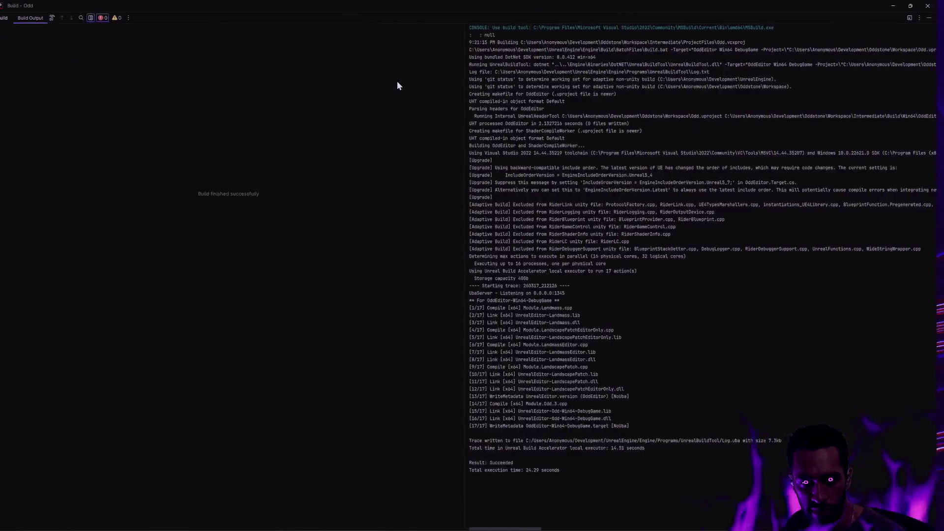
- Search the Git Bash command history for 'uproject'
key("ctrl+r")
type("uproject")
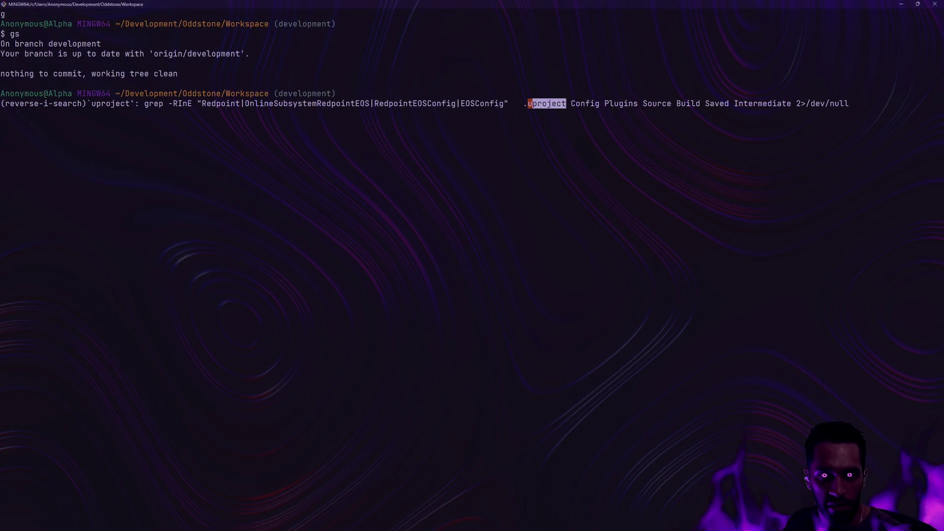
- Step through older 'uproject' history matches and erase the recalled commit command
key("ctrl+r")
key("ctrl+r")
key("ctrl+r")
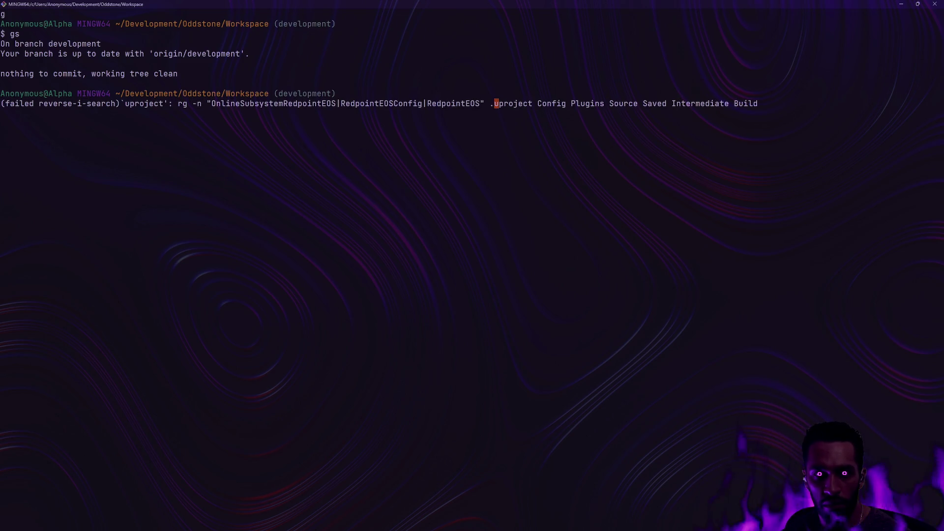
key("BackSpace")
key("BackSpace")
key("BackSpace")
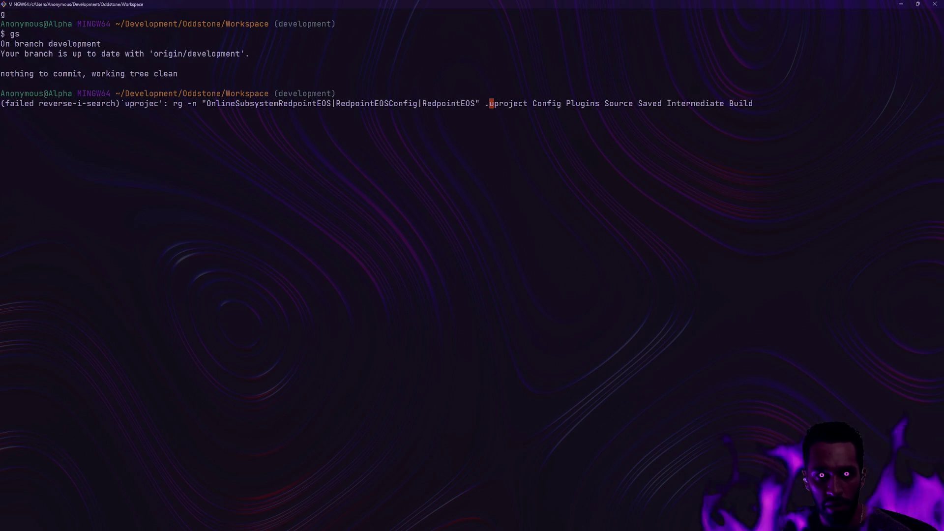
key("BackSpace")
key("BackSpace")
key("BackSpace")
key("Escape")
key("Delete")
key("Delete")
key("Delete")
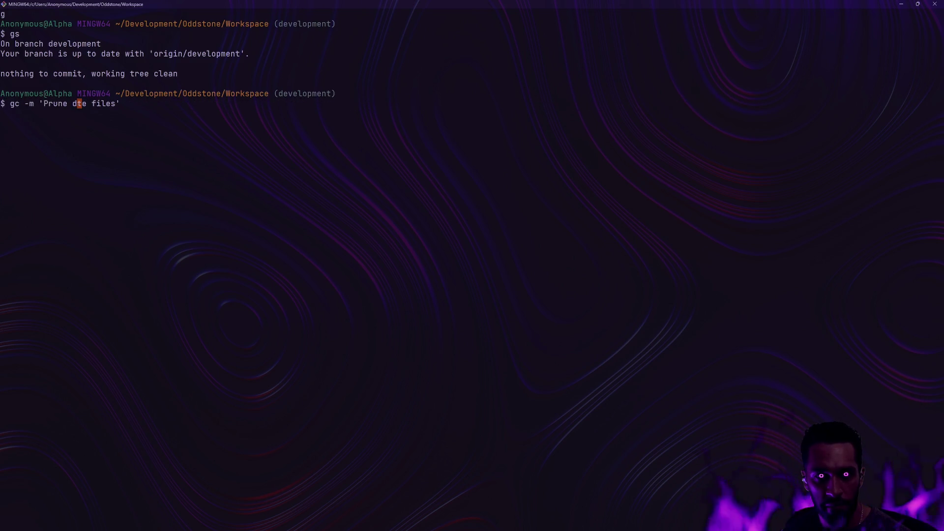
key("Delete")
key("Delete")
key("Delete")
key("BackSpace")
key("BackSpace")
key("BackSpace")
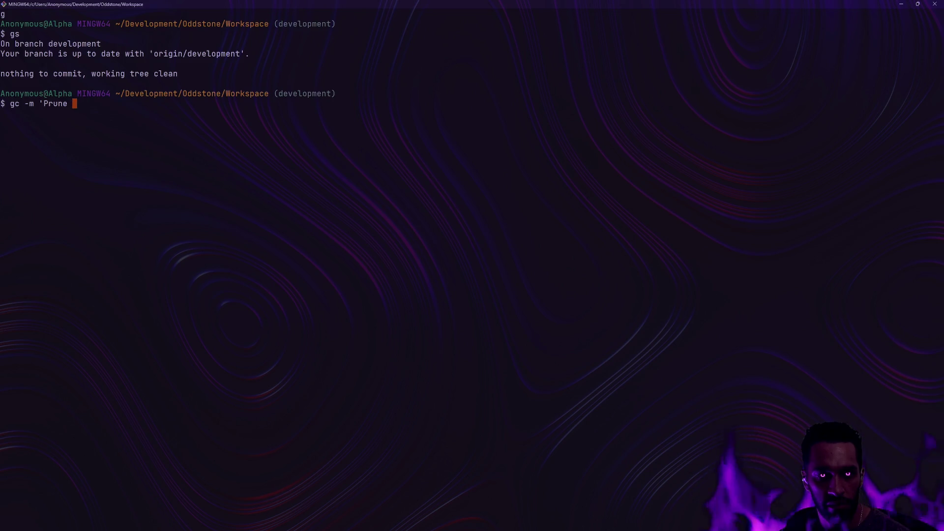
key("BackSpace")
- Search history for 'tr', recall the Raise contrast commit command, then erase it
key("ctrl+r")
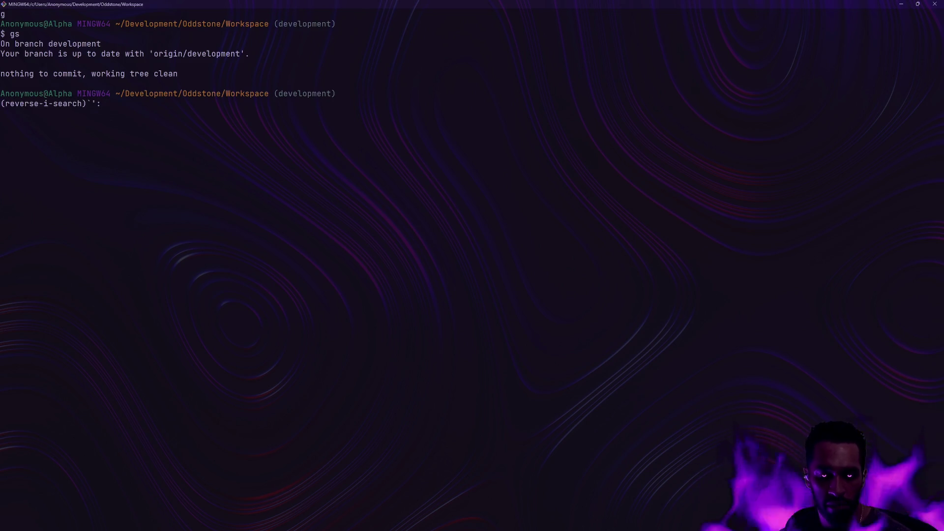
type("tr")
key("Escape")
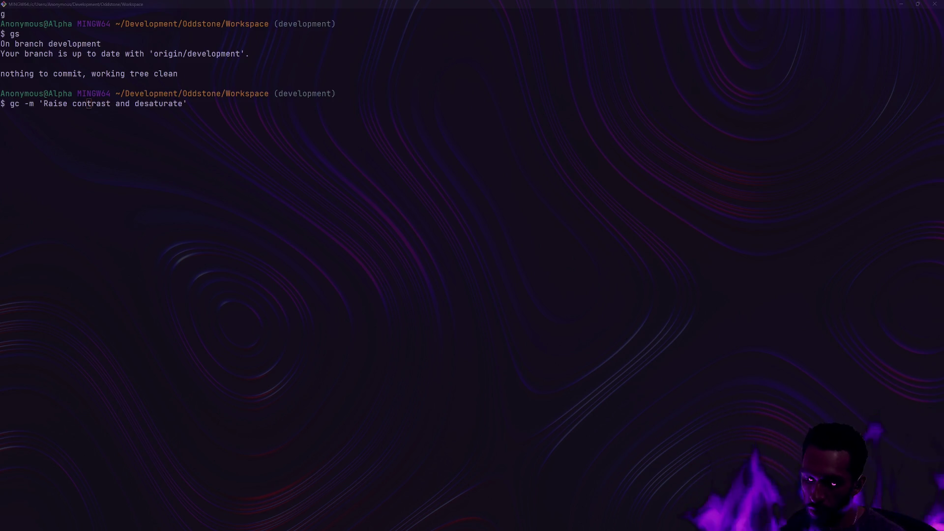
type("cq")
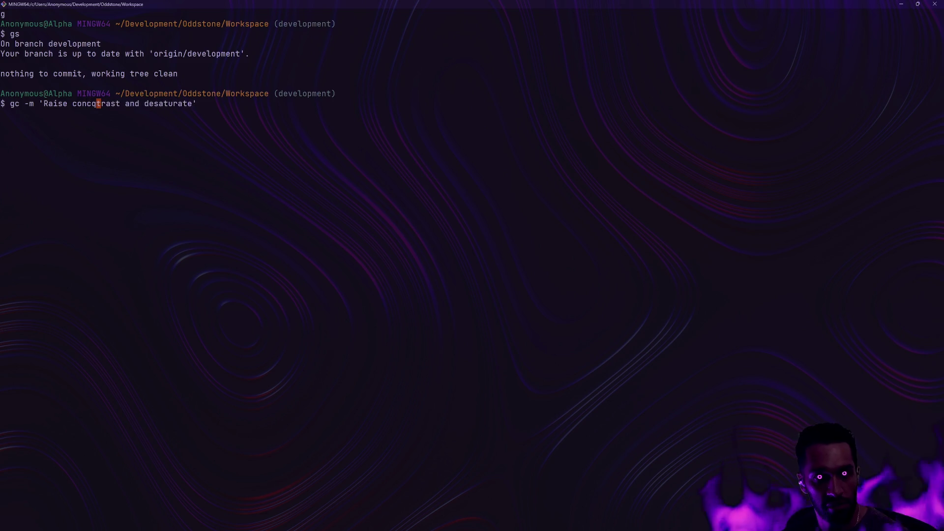
key("Delete")
key("Delete")
key("Delete")
key("BackSpace")
key("BackSpace")
key("BackSpace")
- Cancel a failed update-index history search, clear the terminal, and start typing git update-index
key("ctrl+r")
type("git update-di")
key("BackSpace")
key("BackSpace")
key("BackSpace")
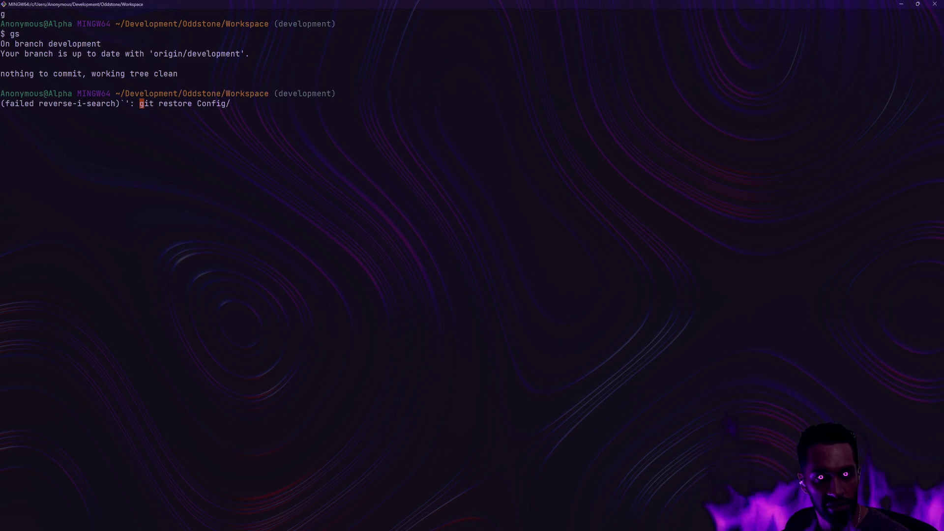
key("ctrl+c")
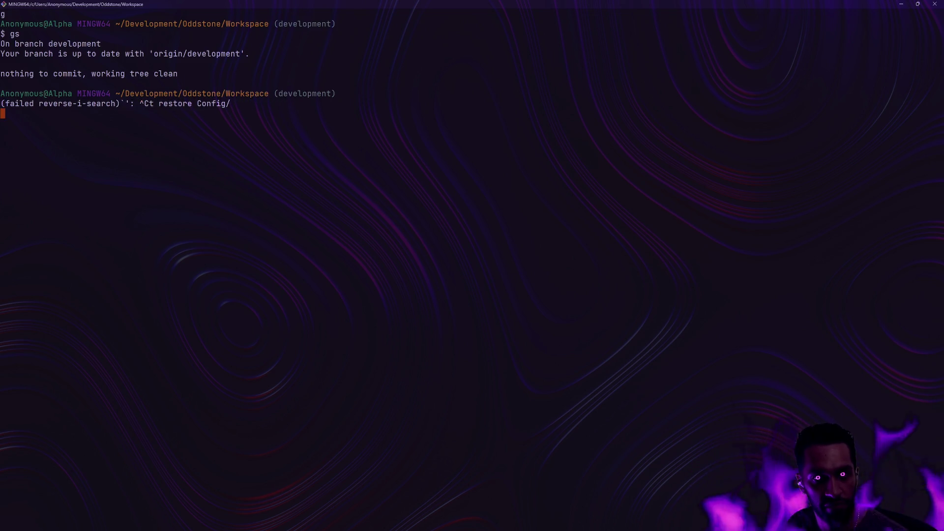
type("clear")
key("Return")
type("git update-index")
key("BackSpace")
key("BackSpace")
key("BackSpace")
- Run git update-index --no-skip-worktree Odd.uproject
type("ex --no-skip")
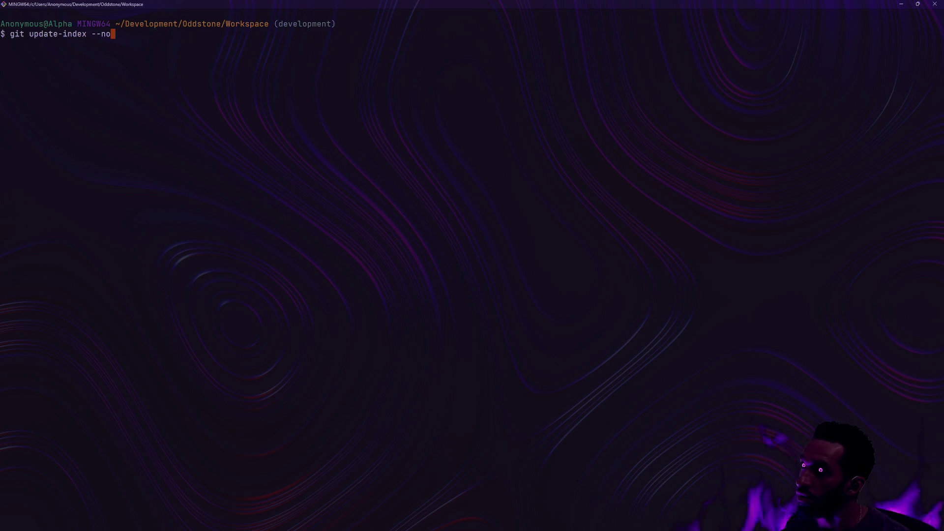
key("BackSpace")
key("BackSpace")
key("BackSpace")
type("kip-")
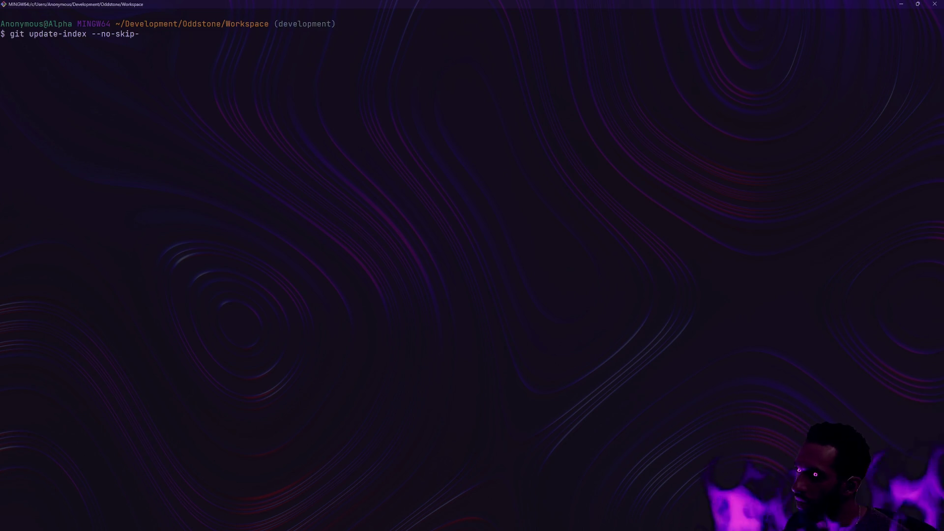
type("worktree")
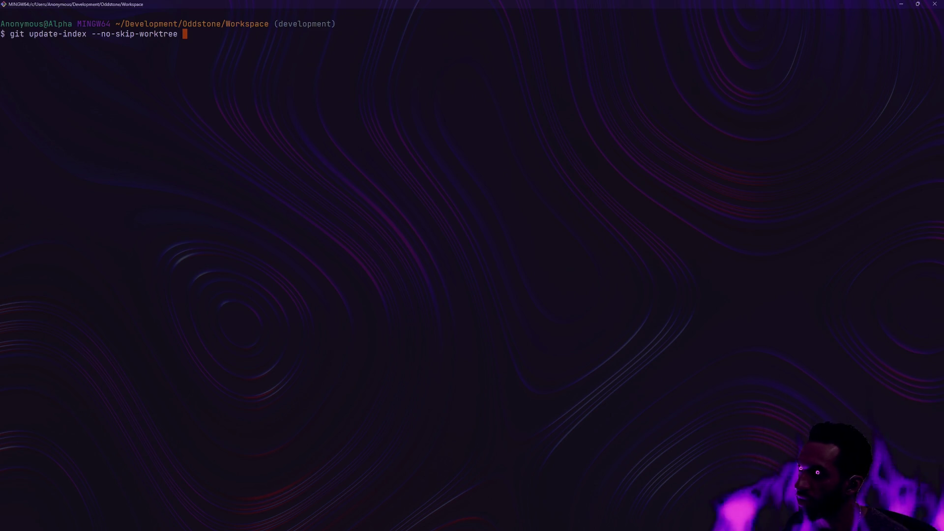
type(" Odd.uproject")
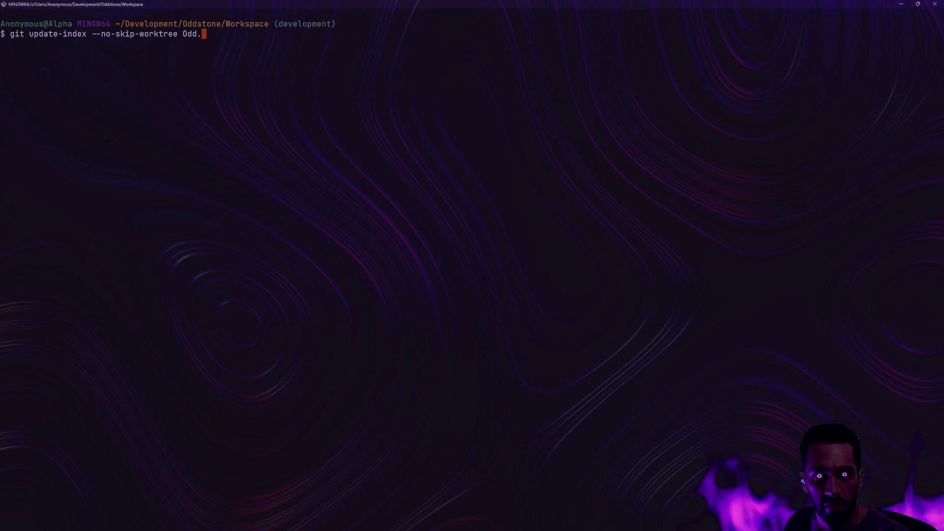
key("Return")
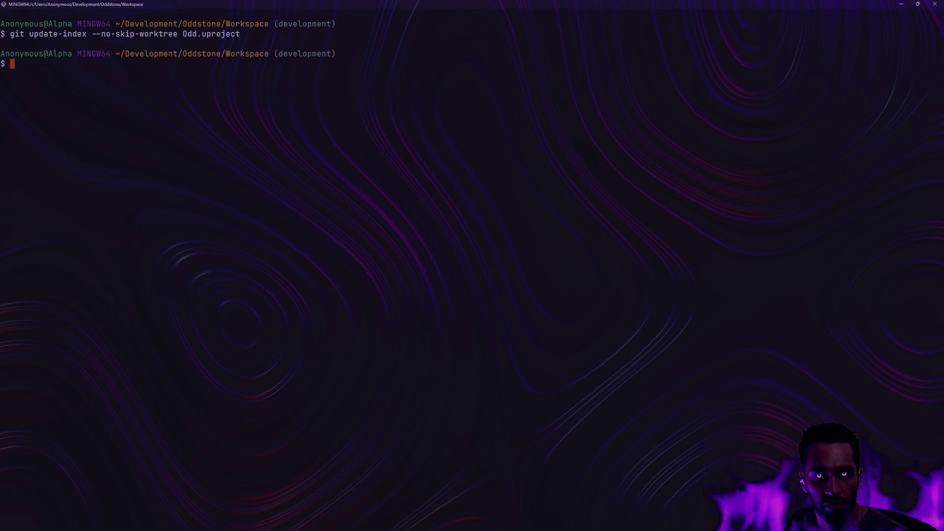
- Check status with gs and view the Odd.uproject diff with gd
type("gs")
key("Return")
type("gd")
key("Return")
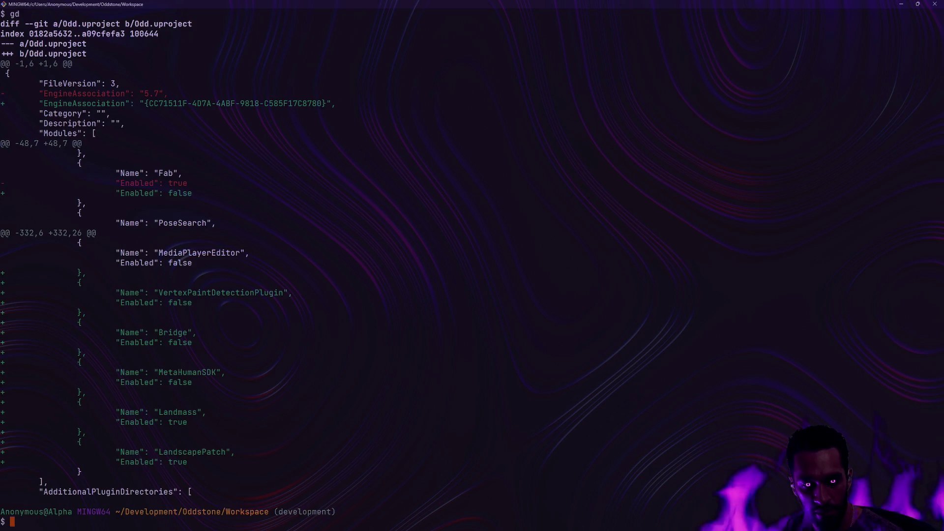
- Patch-stage Odd.uproject with ga . --patch: skip EngineAssociation, stage the Fab and added-plugin hunks
type("ga")
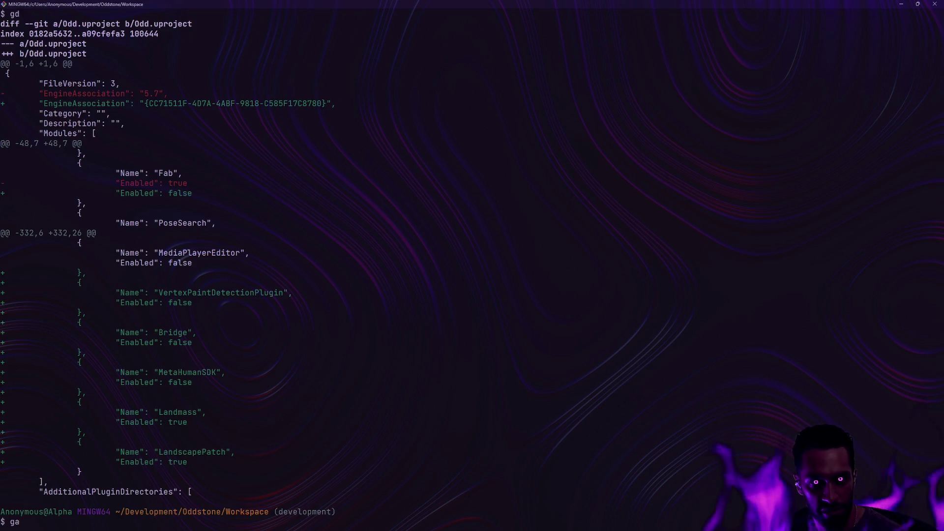
type("--patch")
key("BackSpace")
key("BackSpace")
key("BackSpace")
key("BackSpace")
type(". --patch")
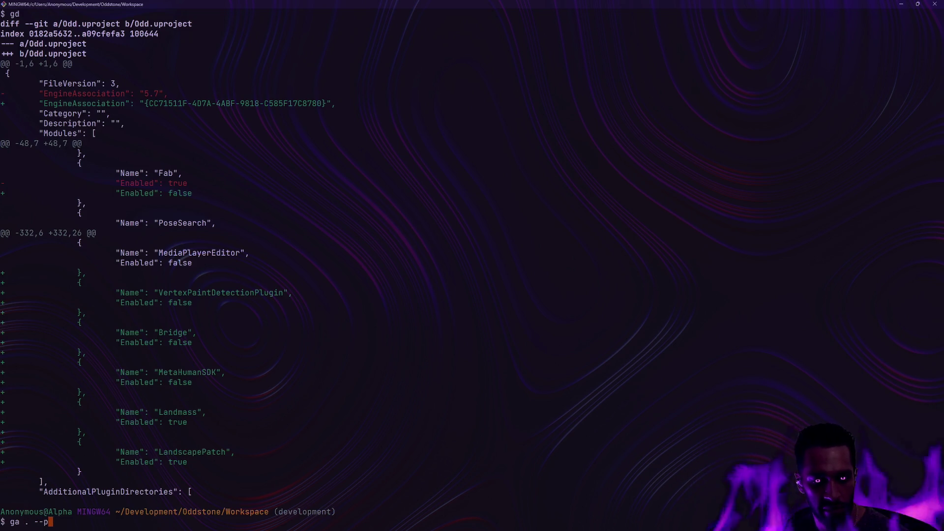
key("Return")
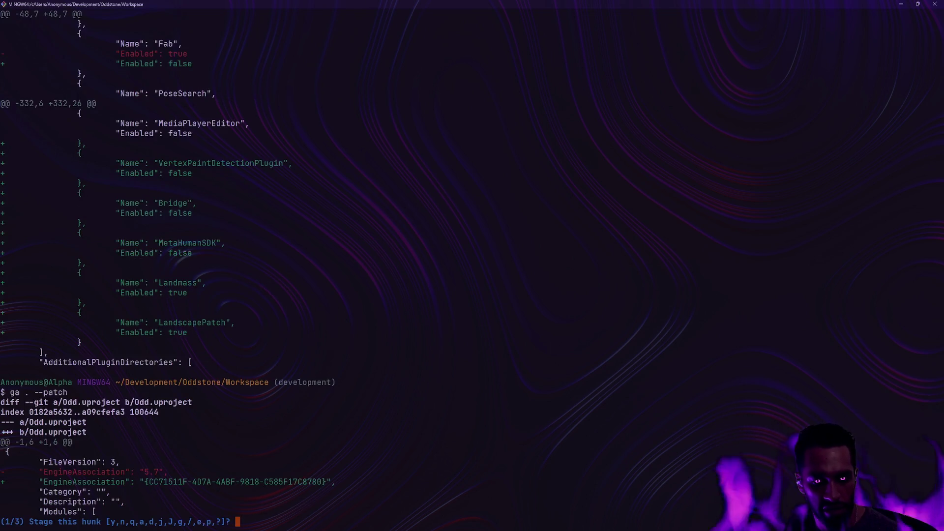
type("n")
key("Return")
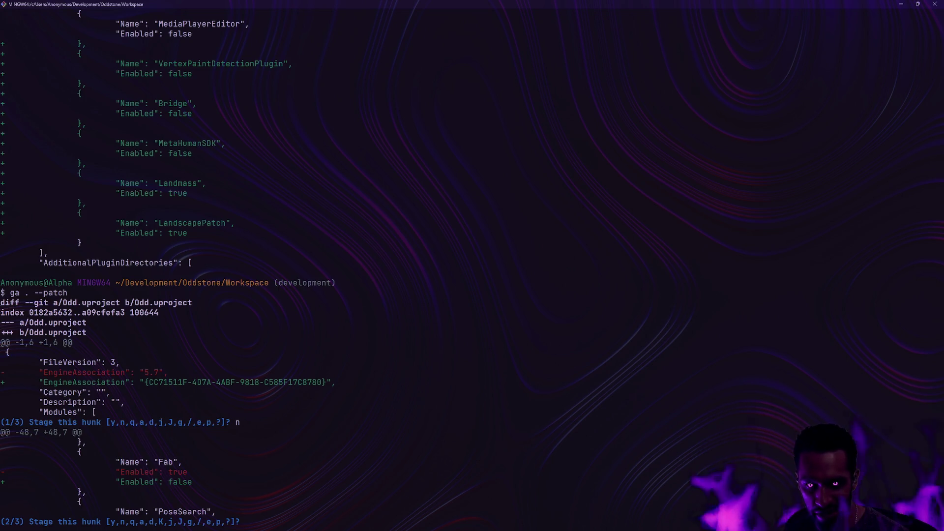
type("y")
key("Return")
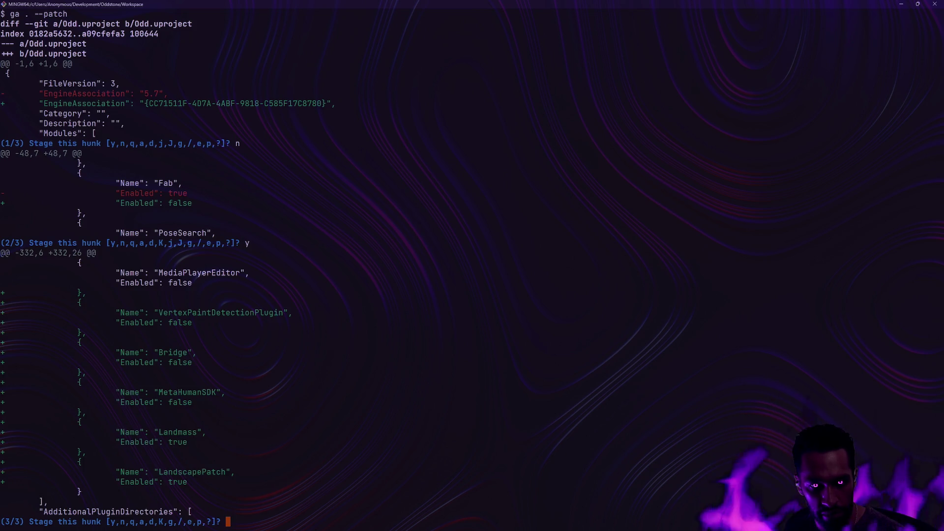
type("y")
key("Return")
- Check the status and commit the staged plug-in changes as 'Update plug-ins'
type("gs")
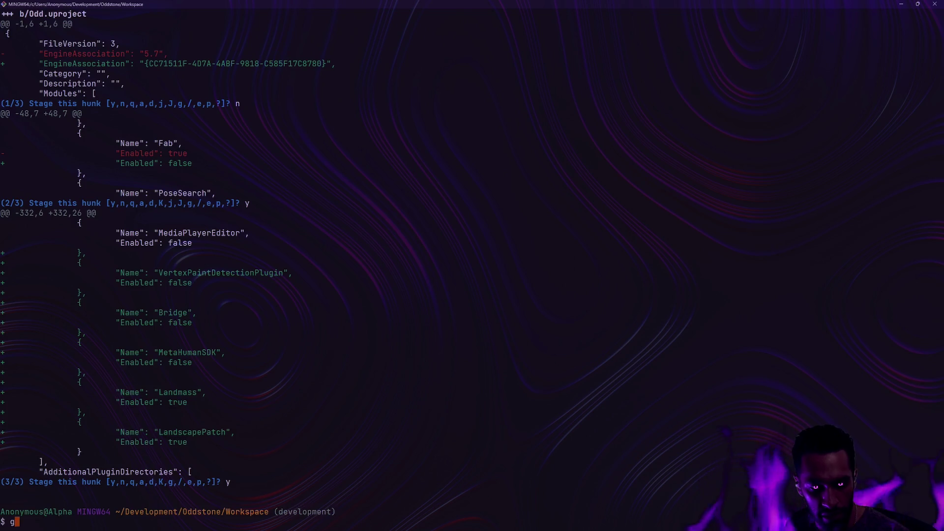
key("Return")
type("gc -m '")
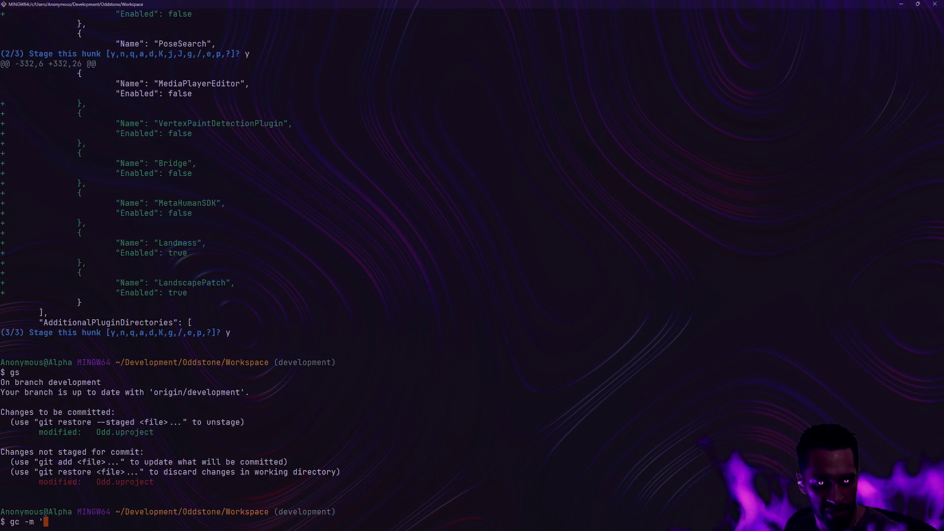
type("Enable Lan")
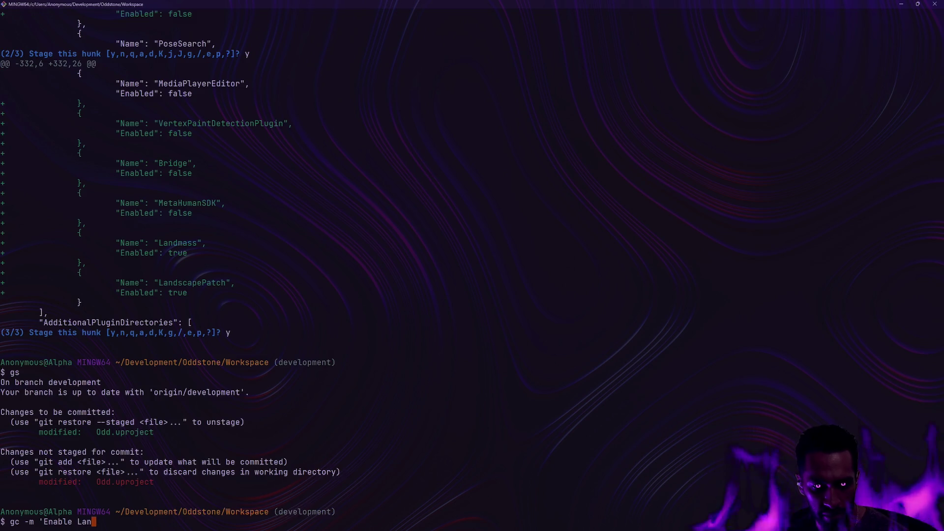
type("dscape ")
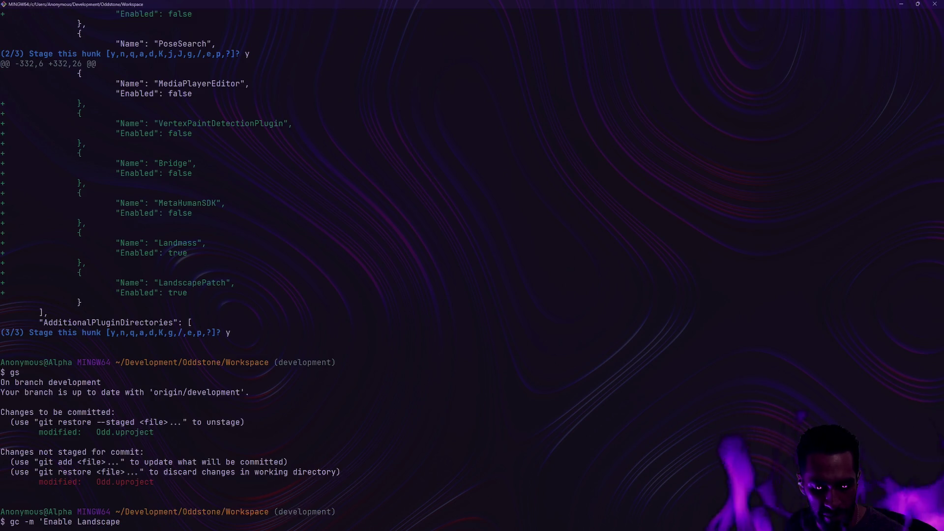
type("plugins: ")
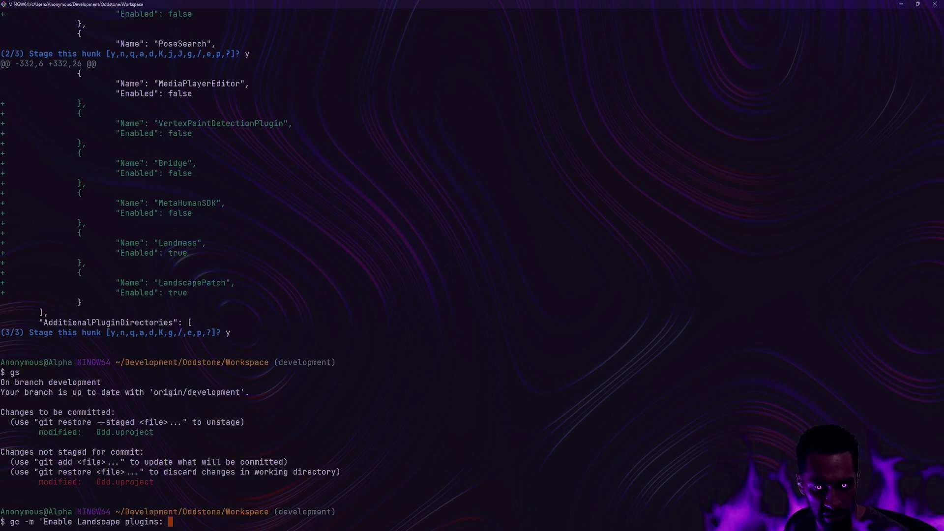
type("Landmass and")
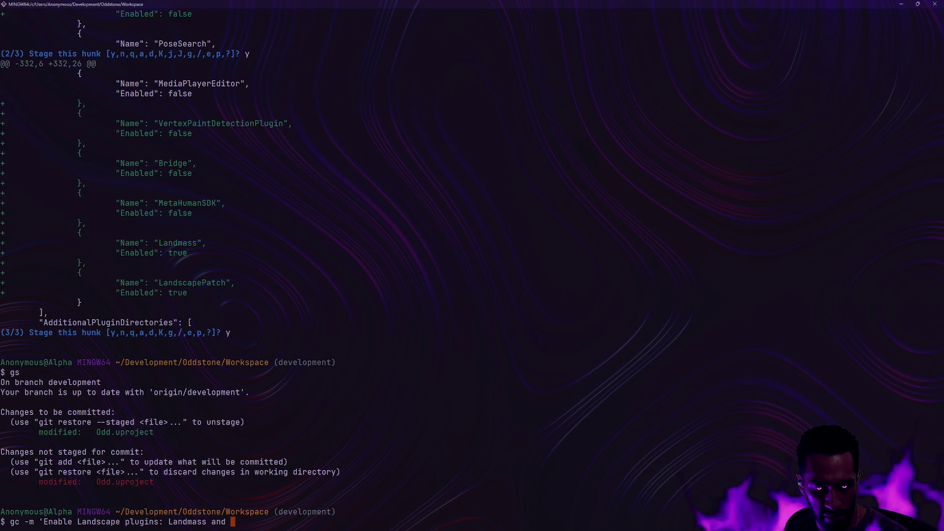
key("BackSpace")
key("BackSpace")
key("BackSpace")
key("BackSpace")
key("BackSpace")
type("Update plug-ins'")
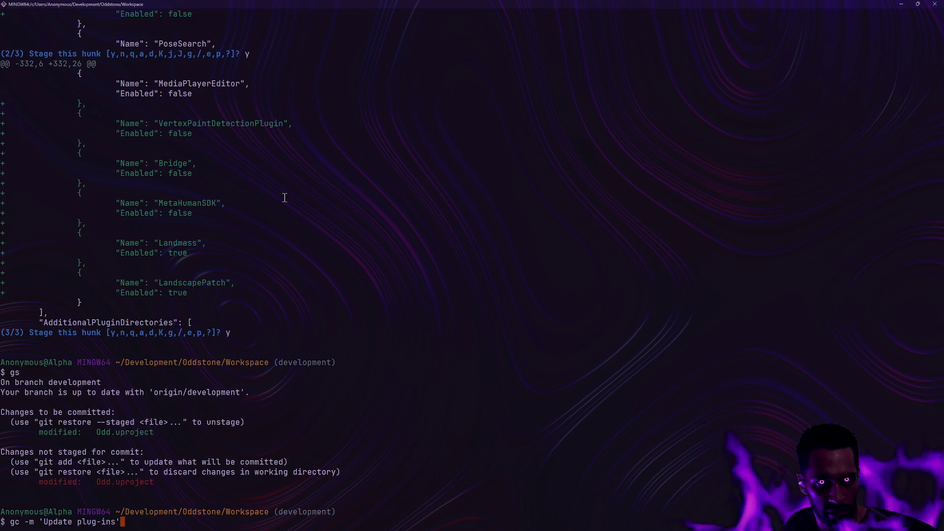
scroll(284, 197, "up", 5)
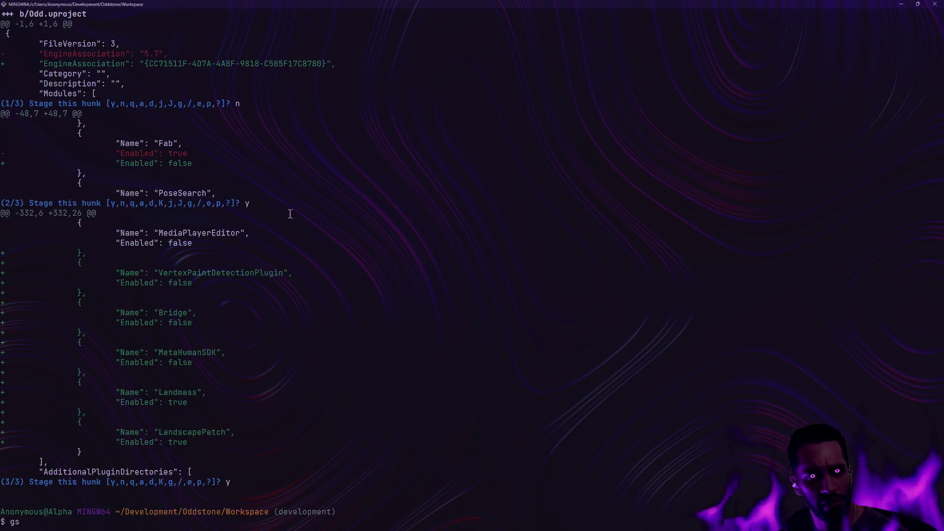
scroll(305, 221, "down", 5)
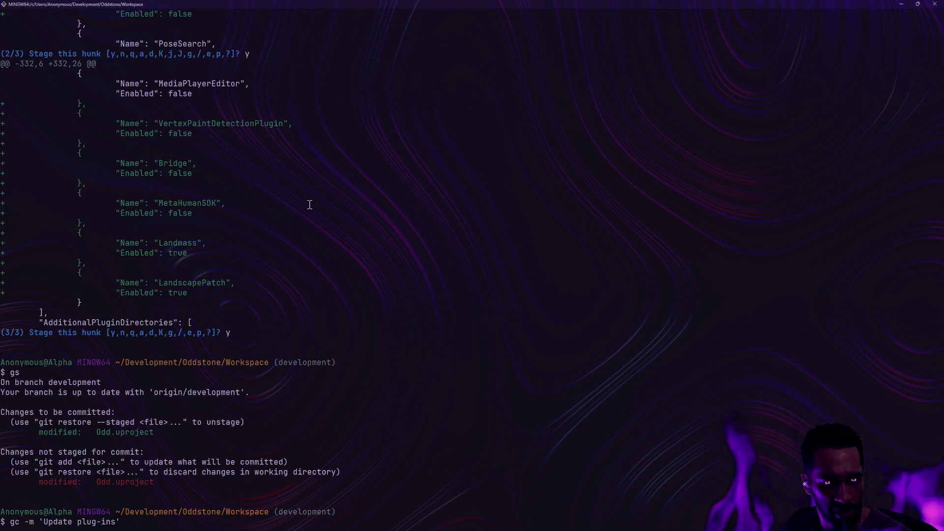
key("Return")
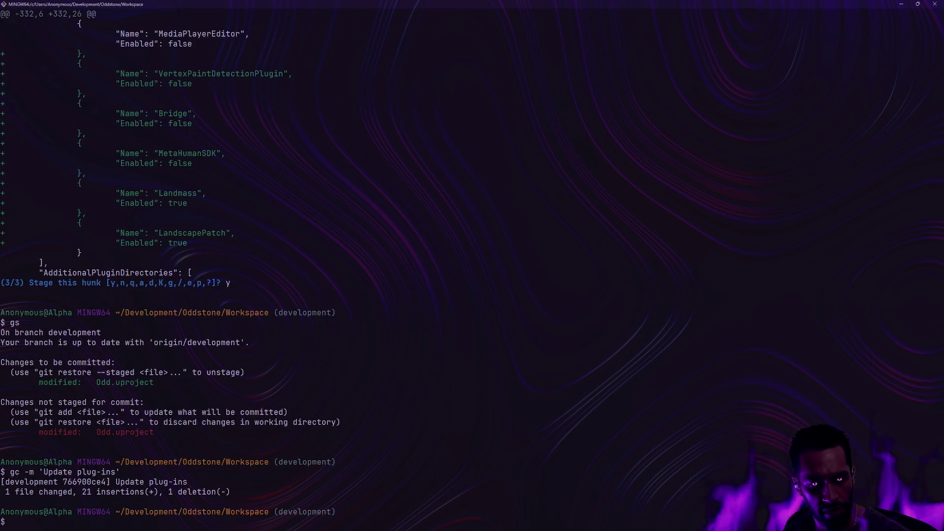
- Confirm the commit in status, push it to origin/development, and begin the skip-worktree command
type("gs")
key("Return")
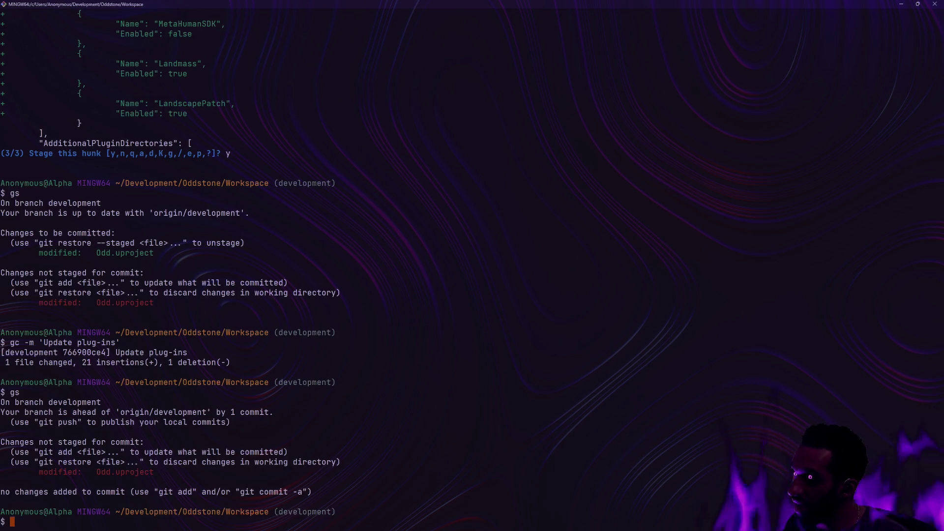
type("gp")
key("Return")
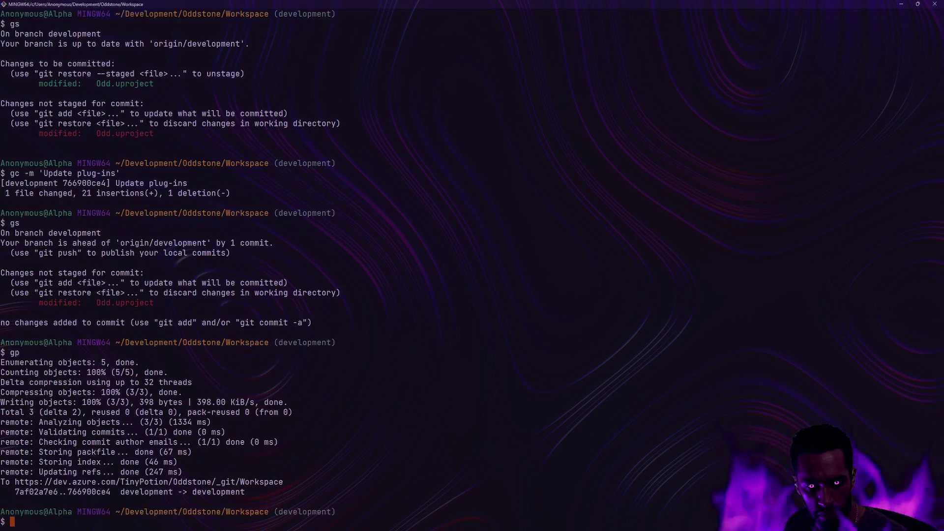
type("git")
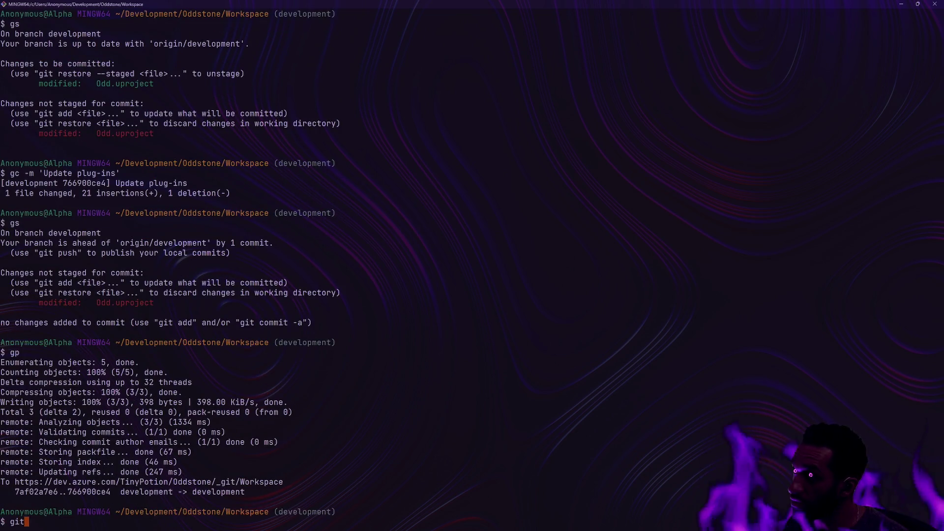
type(" update-index --")
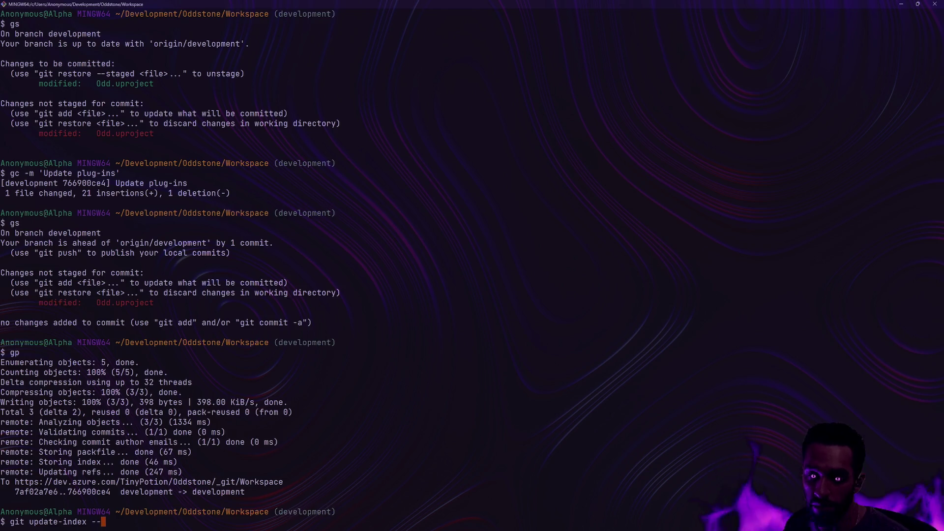
type("skip-workt")
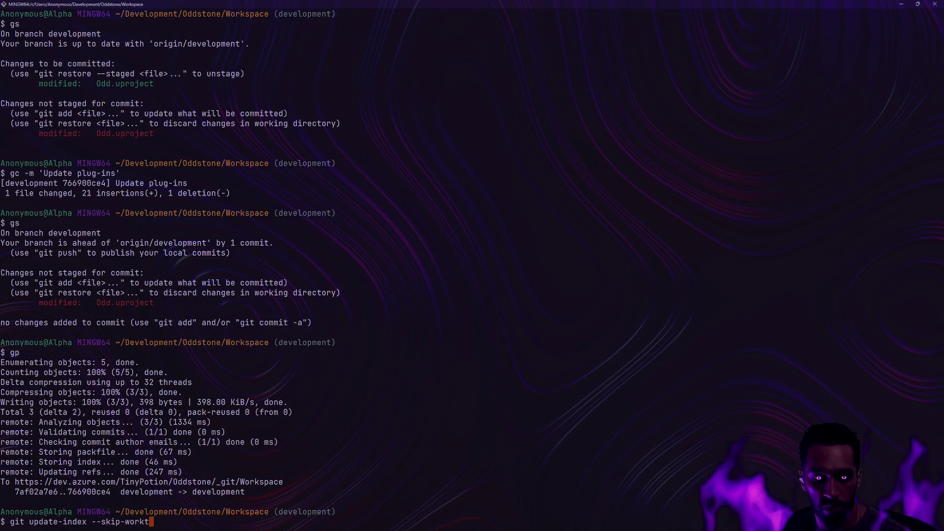
type("ree Odd.urpojec")
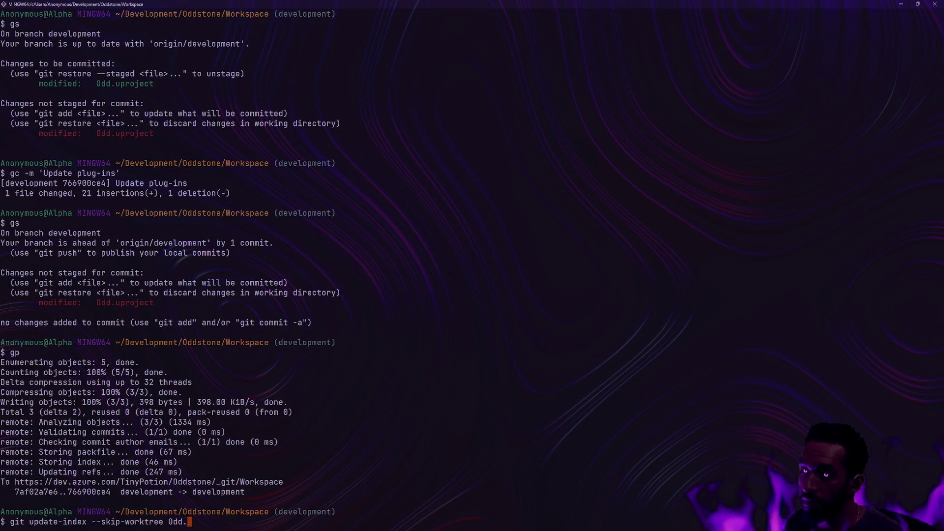
- Mark Odd.uproject skip-worktree again and open ~/.bashrc with the profile alias
key("BackSpace")
key("BackSpace")
key("BackSpace")
type("project")
key("Return")
type("profile")
key("Return")
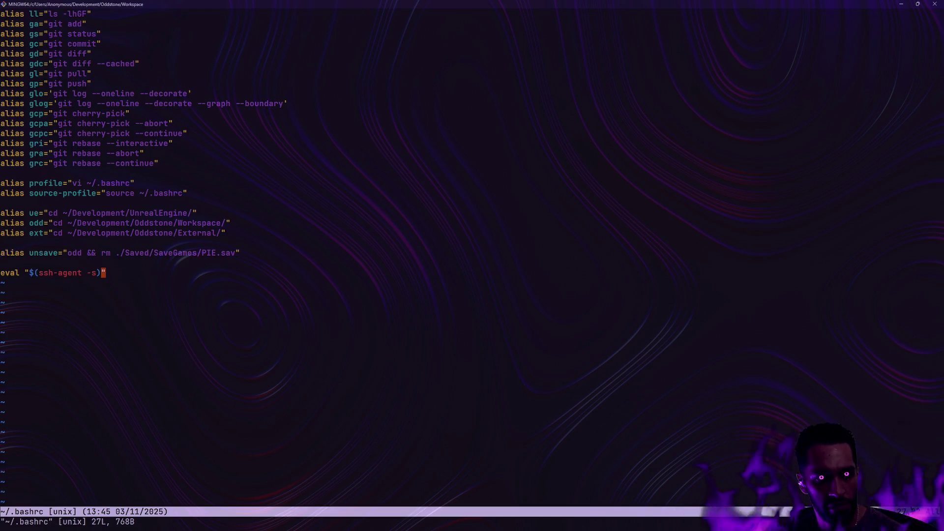
- Add a new alias line ??="git update-index --skip-worktree" to .bashrc
key("k")
key("k")
key("k")
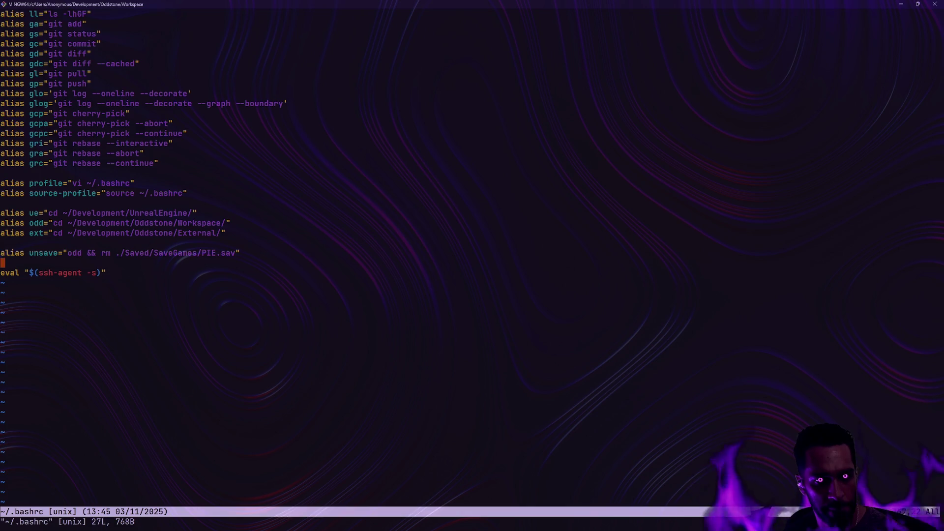
key("j")
key("o")
key("Return")
key("Up")
type("alias ")
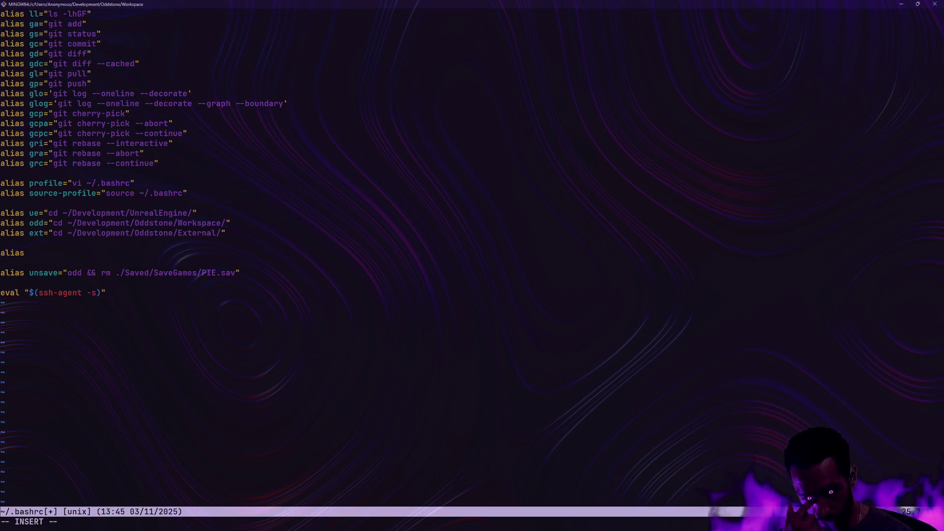
type("??=")
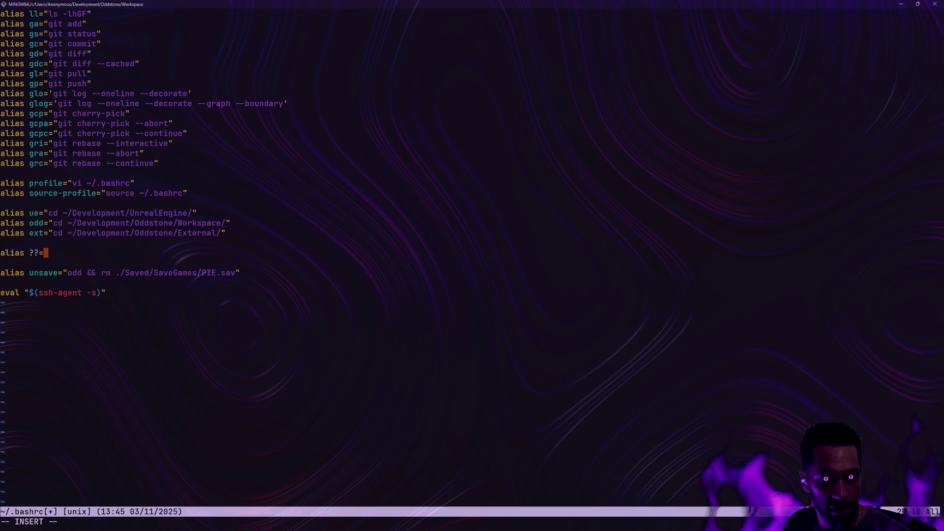
type("\"git update-index --")
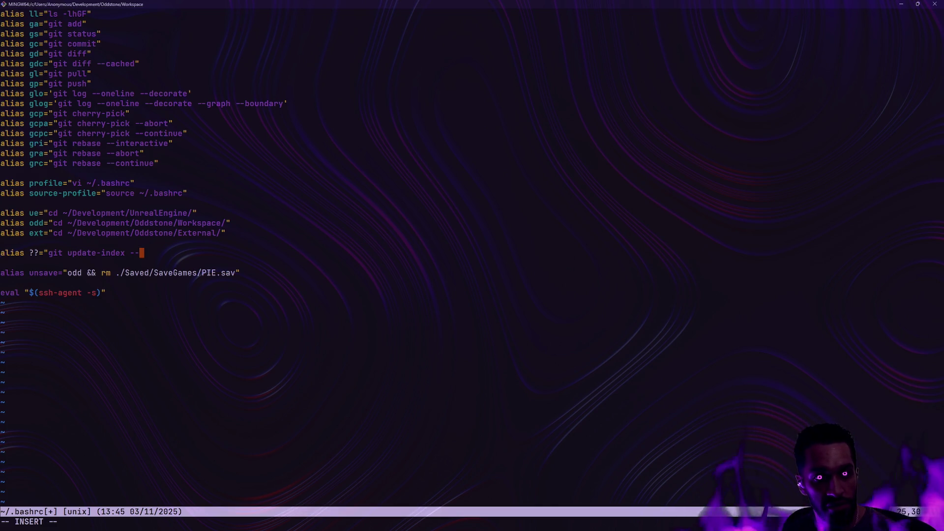
type("skip-w")
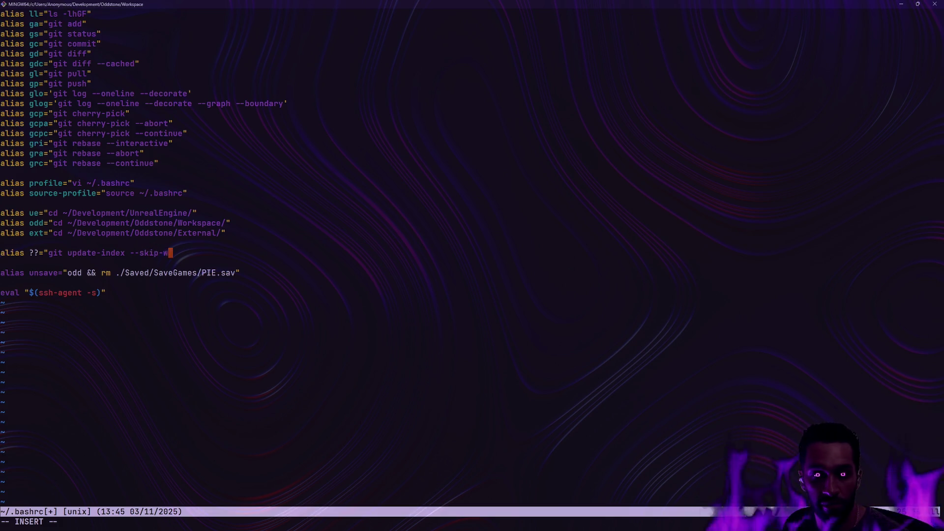
type("orktree")
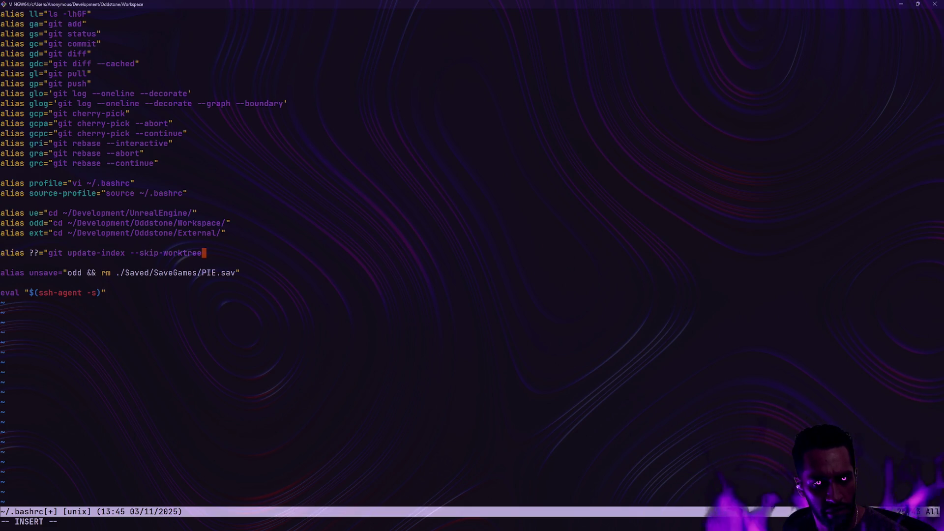
type("\"")
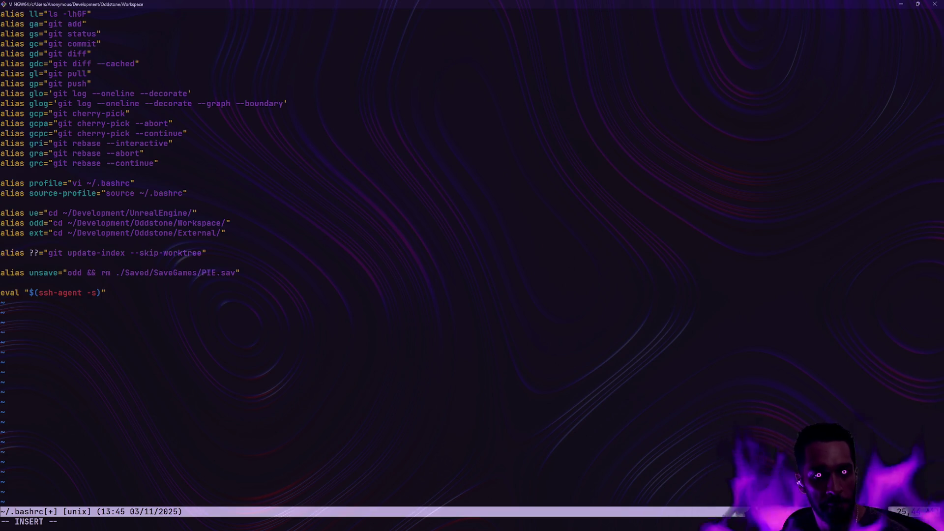
key("Escape")
- Duplicate the alias line and change the copy to --no-skip-worktree
key("y")
key("y")
key("p")
key("w")
key("f")
key("minus")
key("w")
key("w")
type("wino-")
key("Escape")
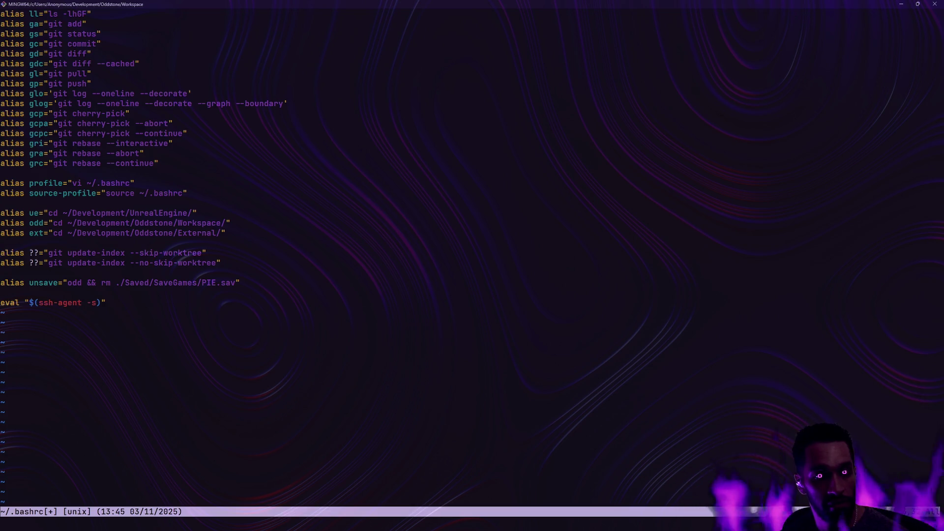
- Delete the ?? placeholder name from the skip-worktree alias
key("k")
key("h")
key("h")
key("b")
key("b")
key("b")
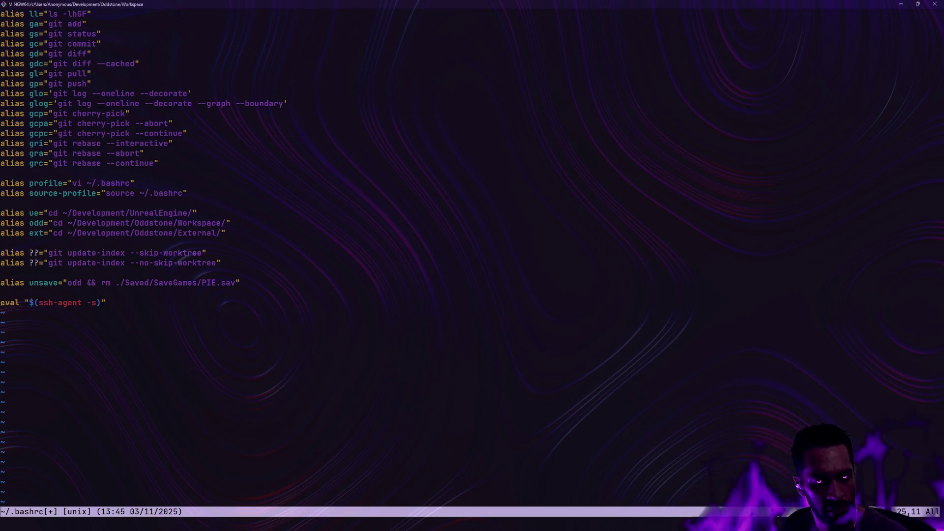
key("h")
key("h")
key("h")
key("i")
key("BackSpace")
key("Delete")
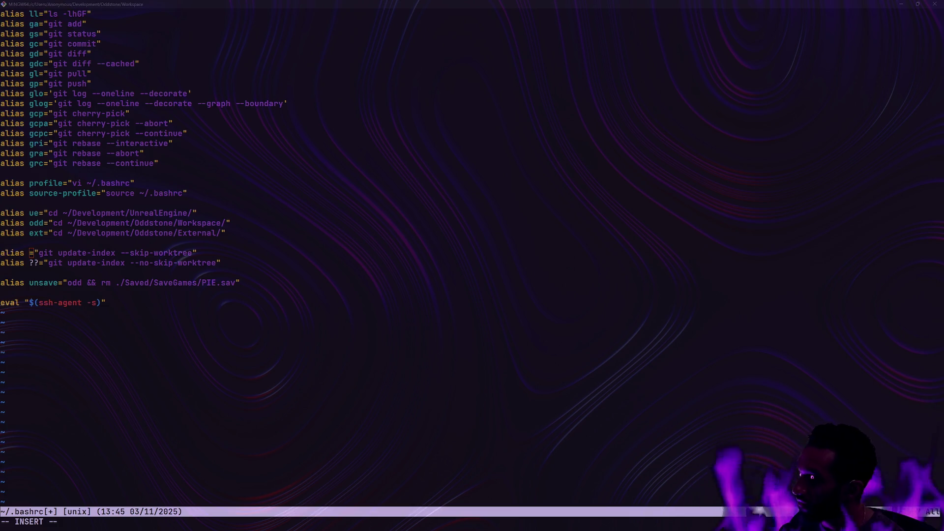
- Name the skip-worktree alias gskip
left_click(310, 204)
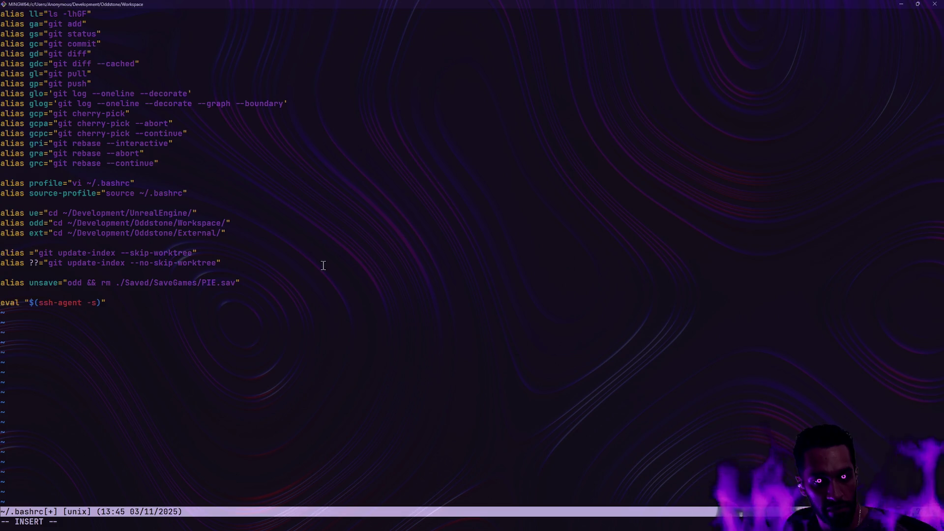
type("gskip")
key("Escape")
- Replace the ?? name on the no-skip-worktree alias with gnoskip
key("j")
key("h")
key("h")
key("h")
key("i")
key("Delete")
key("Delete")
type("gnoskip")
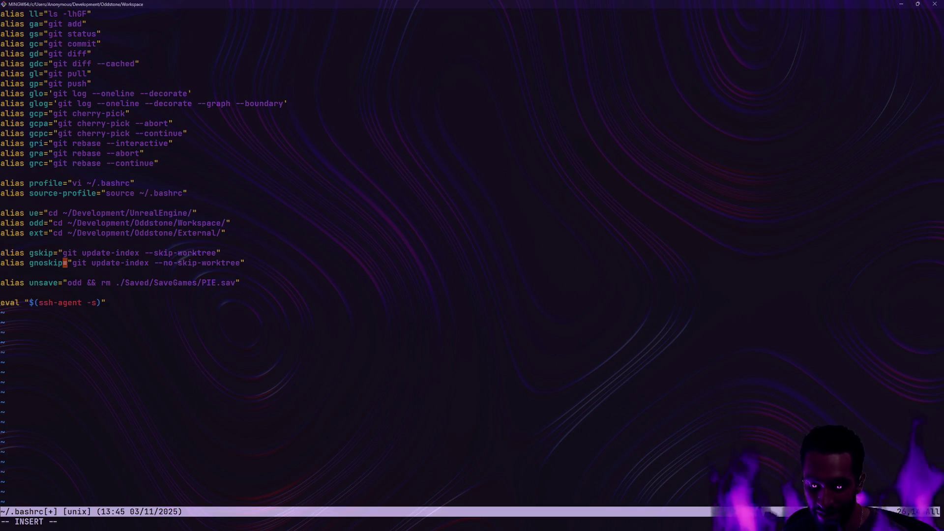
key("Escape")
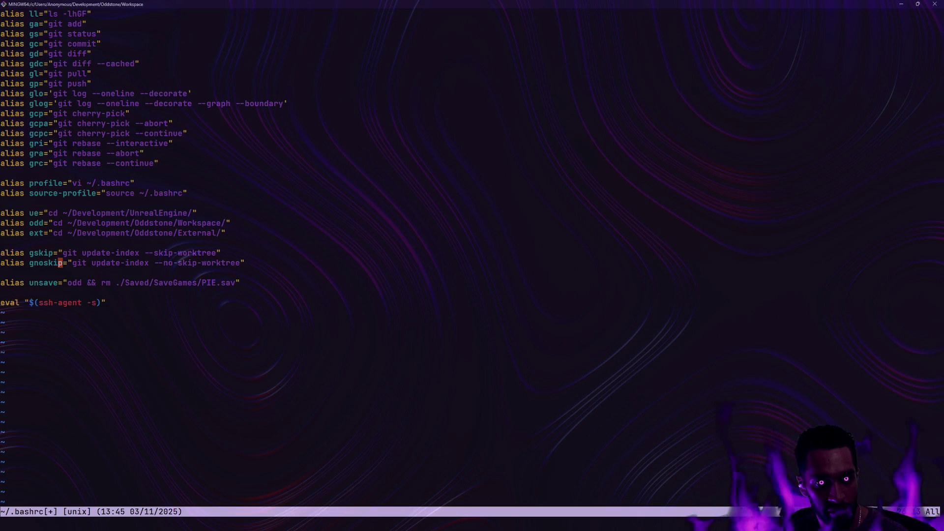
- Rename the two aliases to gtrack and guntrack
key("k")
key("i")
key("BackSpace")
key("BackSpace")
key("BackSpace")
key("BackSpace")
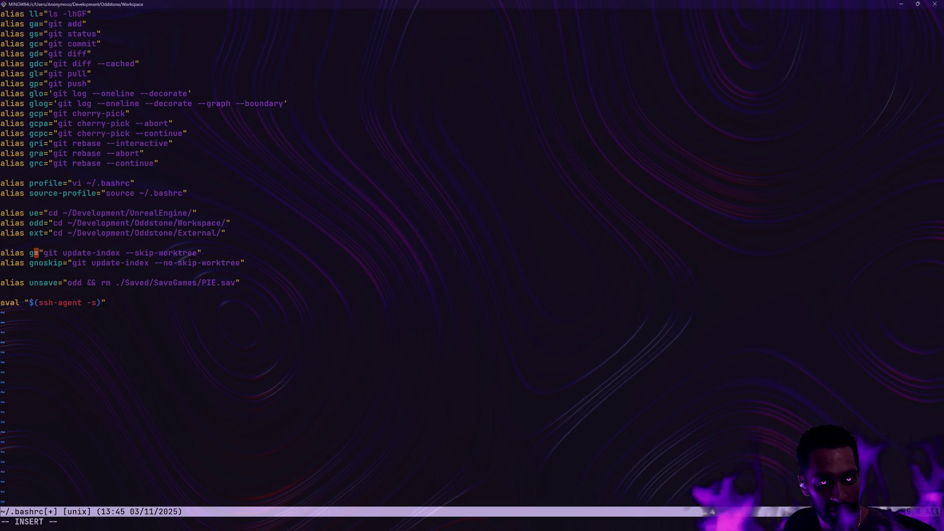
type("track")
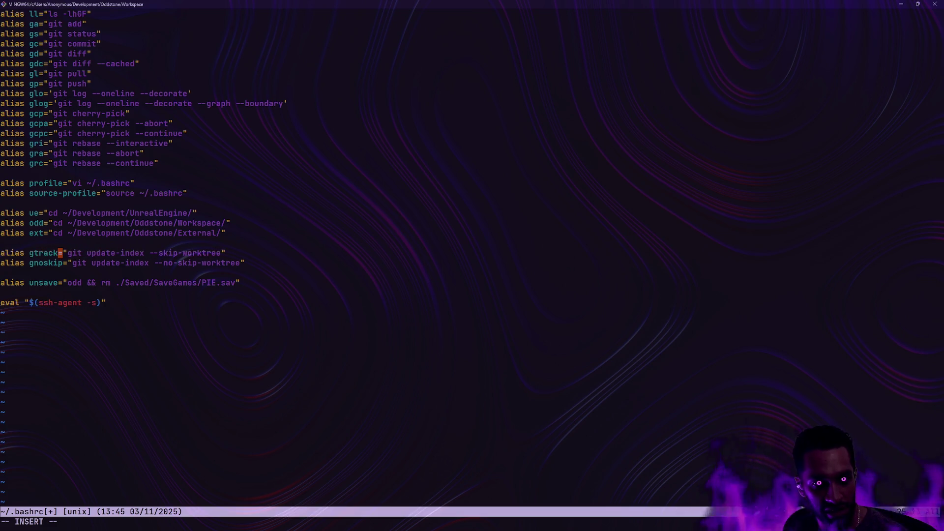
key("Escape")
key("j")
key("l")
key("l")
key("i")
key("BackSpace")
key("BackSpace")
key("BackSpace")
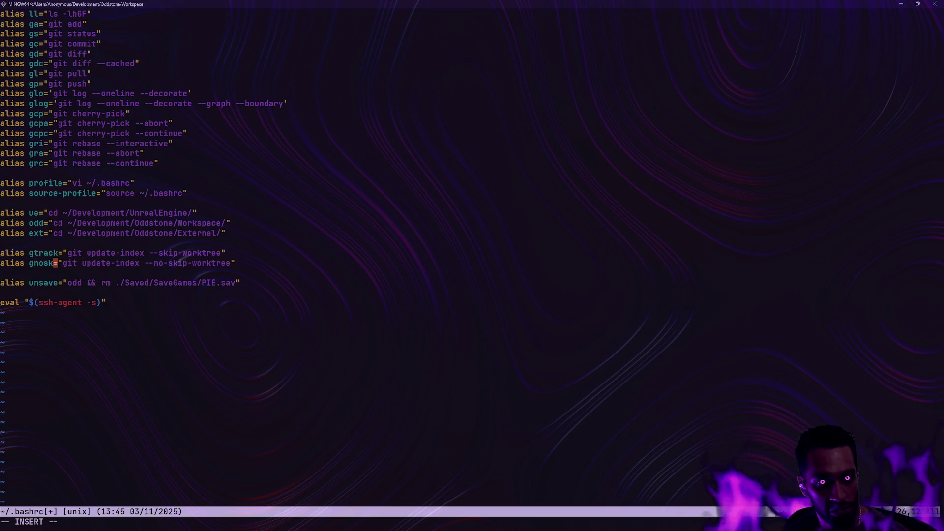
type("untraclk")
key("BackSpace")
key("BackSpace")
type("k")
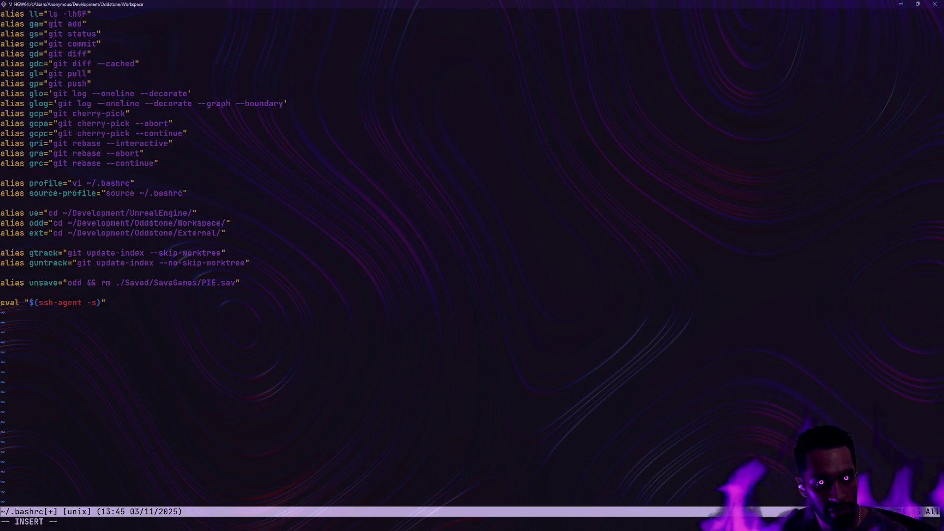
- Revert the alias names back to gnoskip and gskip
key("BackSpace")
key("BackSpace")
key("BackSpace")
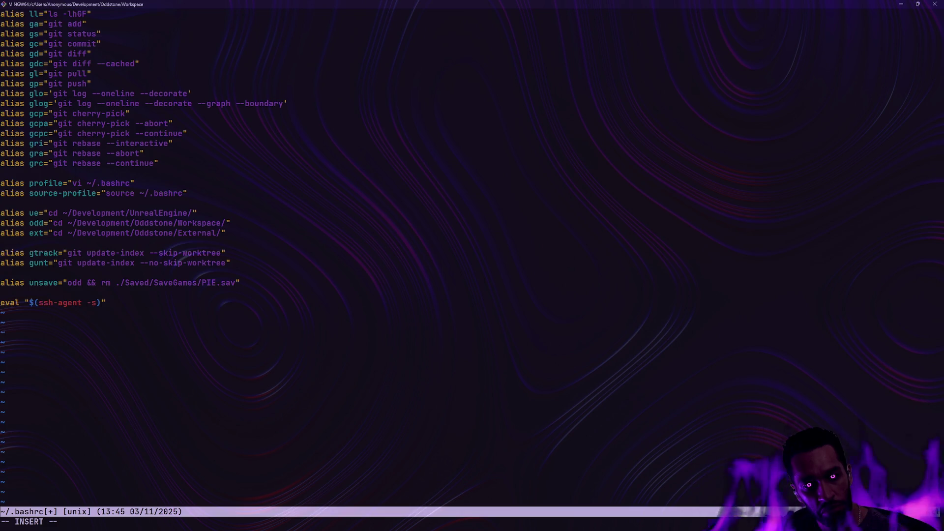
key("BackSpace")
key("BackSpace")
key("BackSpace")
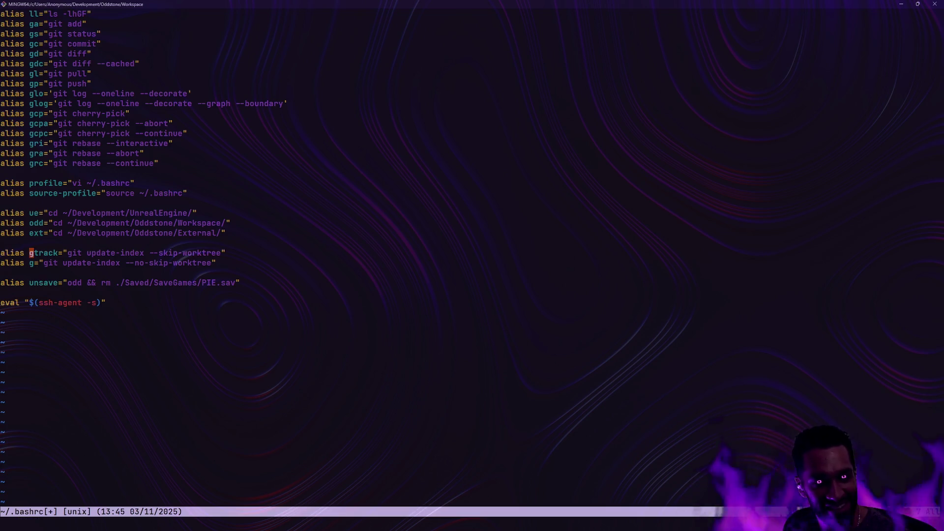
type("noskip")
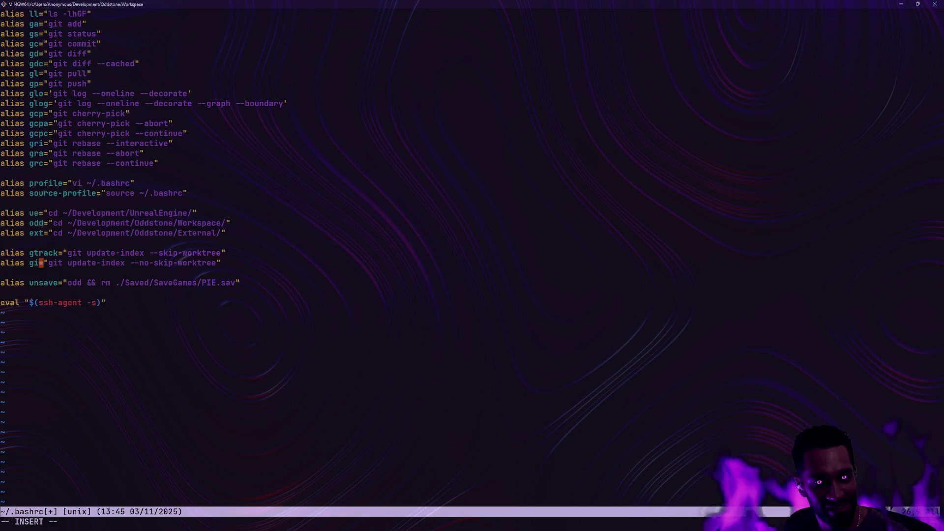
key("Escape")
key("k")
key("i")
key("BackSpace")
key("BackSpace")
key("BackSpace")
type("skip")
- Save .bashrc and quit Vim with :wq
key("Escape")
type(":wq")
key("Return")
- Reload the profile with source-profile, clear the screen, and confirm a clean working tree
type("source-profile")
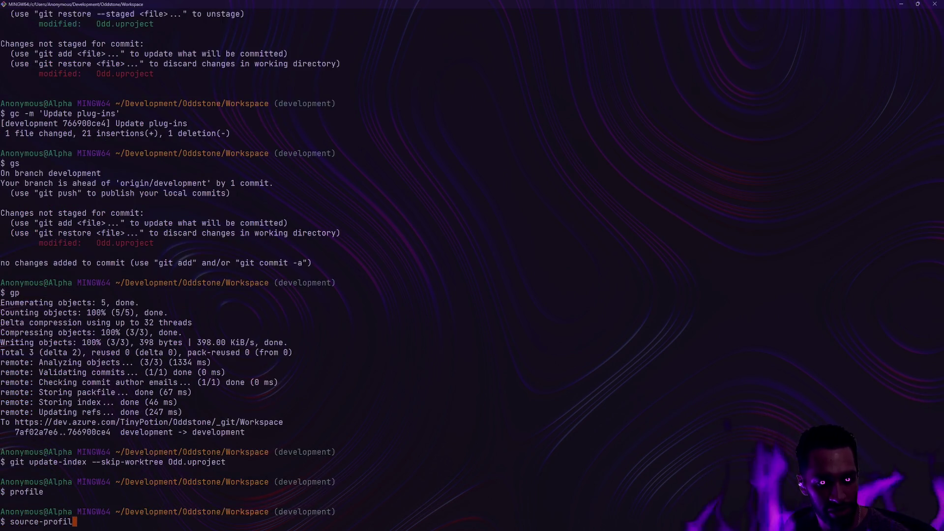
key("Return")
type("clear")
key("Return")
type("gs")
key("Return")
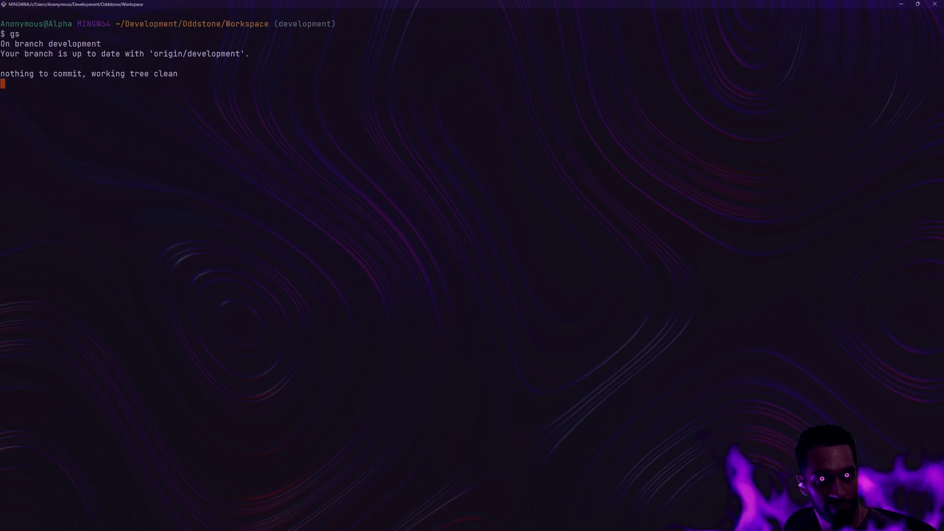
- Review the one-line commit log, clear the screen, and switch to Diversion
type("glo")
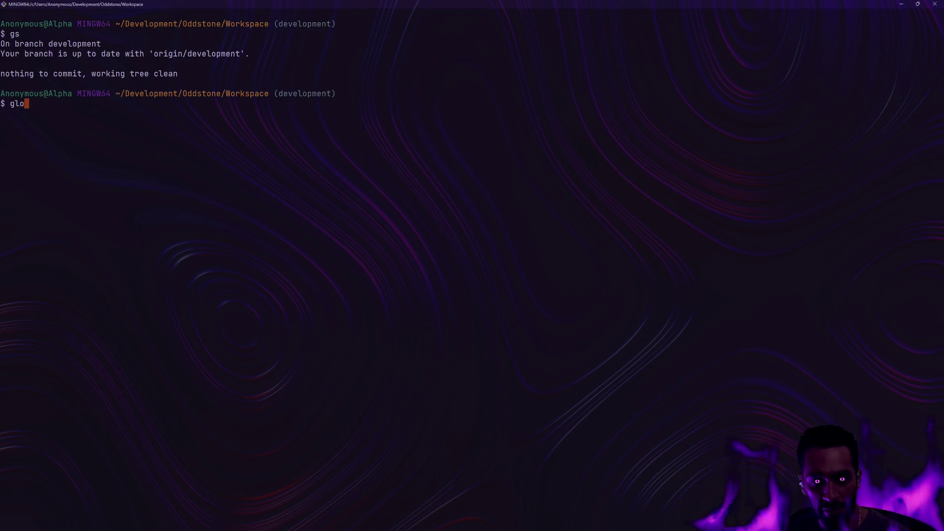
key("Return")
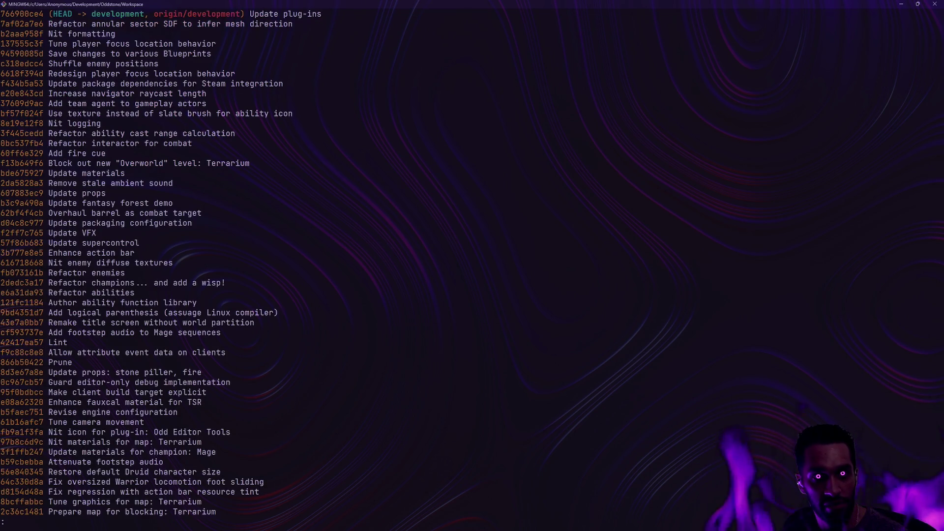
type("qclear")
key("Return")
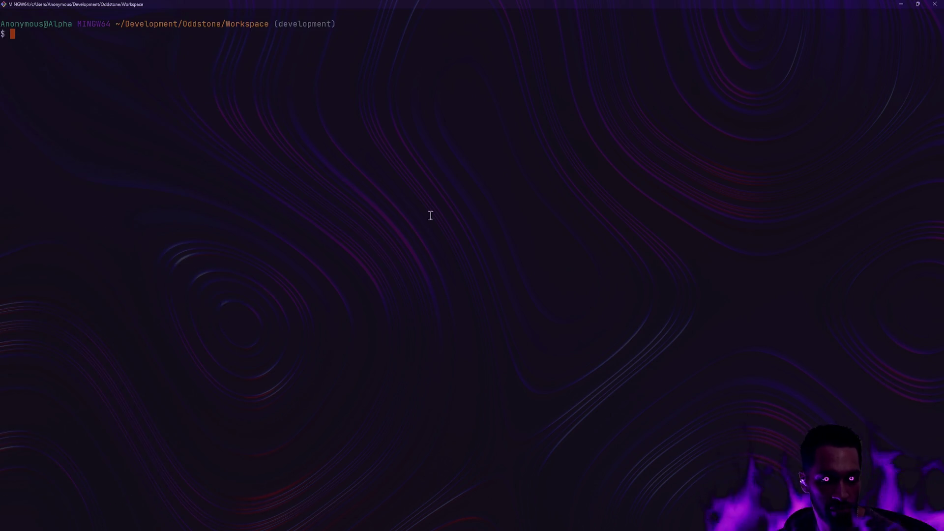
key("alt+Tab")
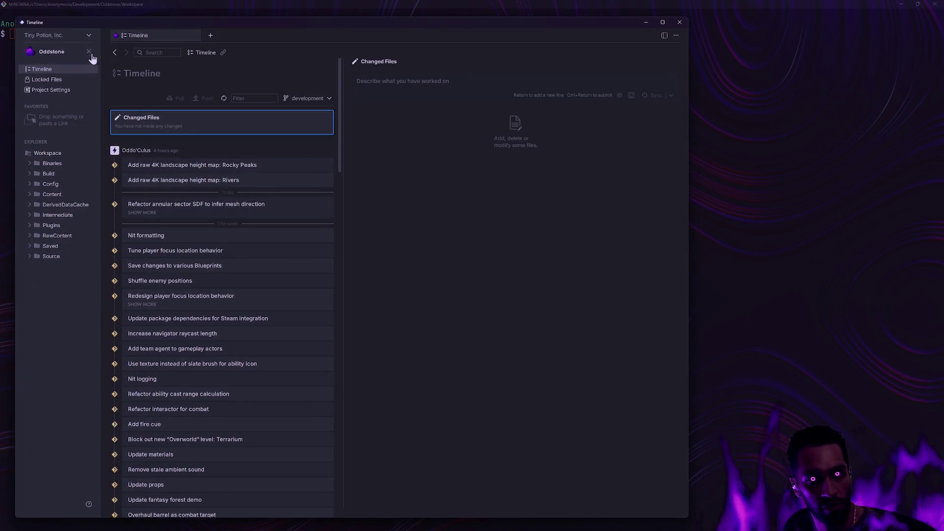
- Reopen the Oddstone project to refresh its timeline, check the 'Update plug-ins' commit, then return to Rider
left_click(89, 51)
left_click(147, 214)
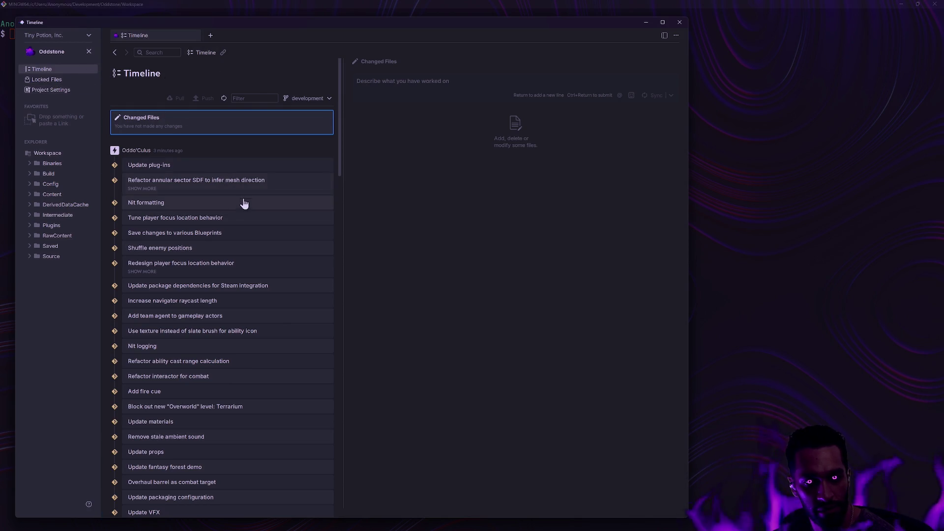
scroll(251, 195, "down", 2)
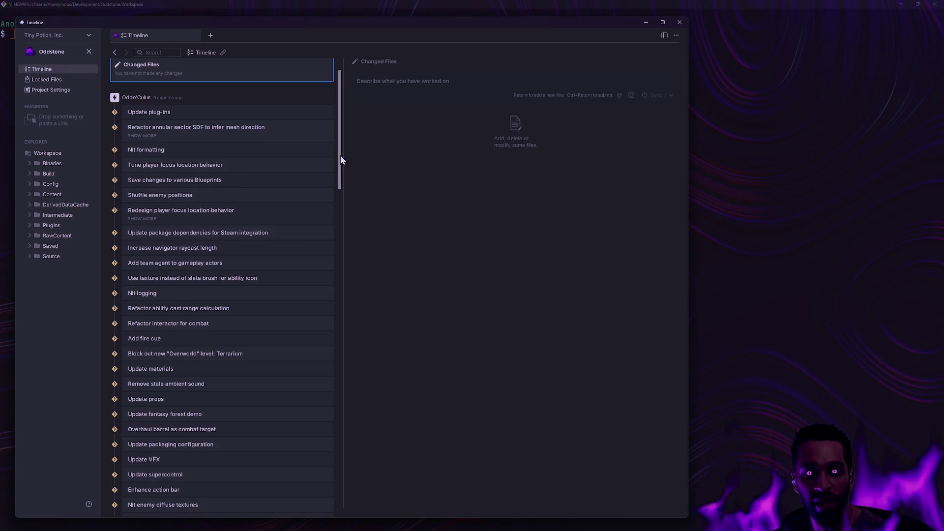
scroll(352, 114, "up", 2)
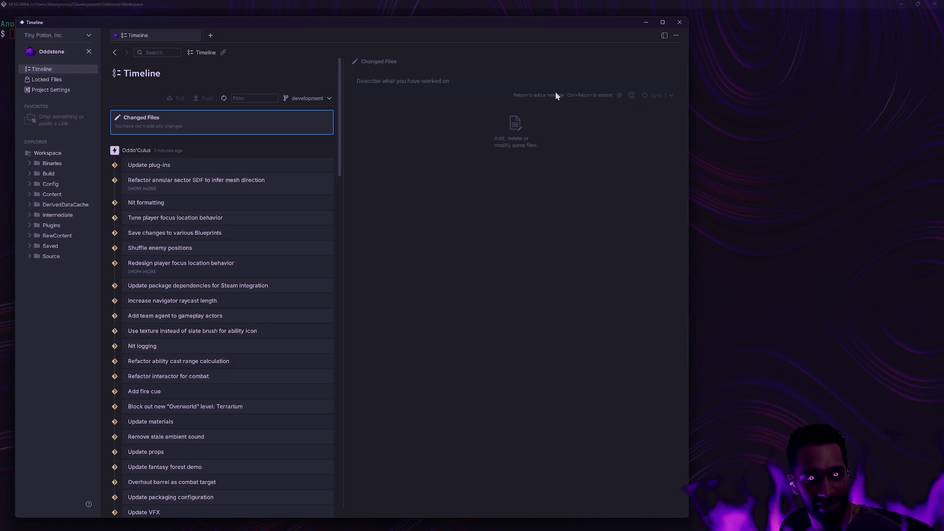
left_click(646, 22)
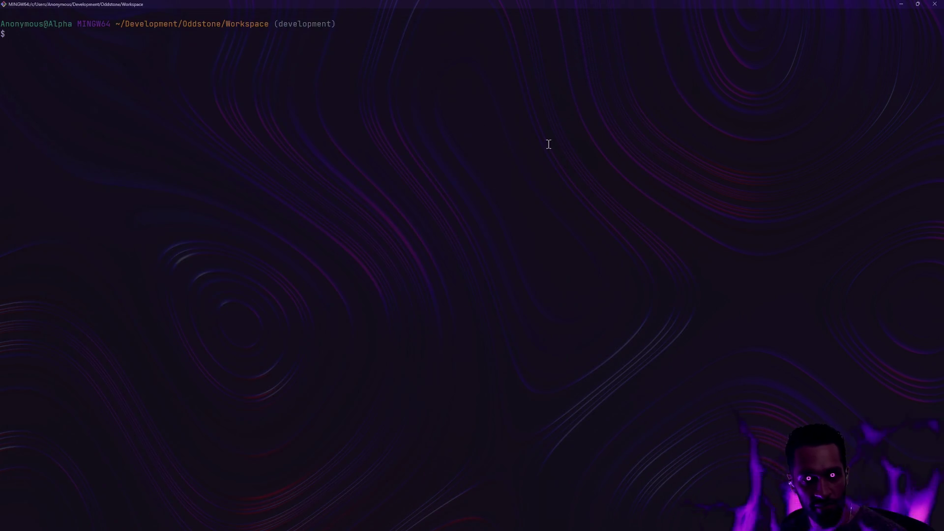
key("alt+Tab")
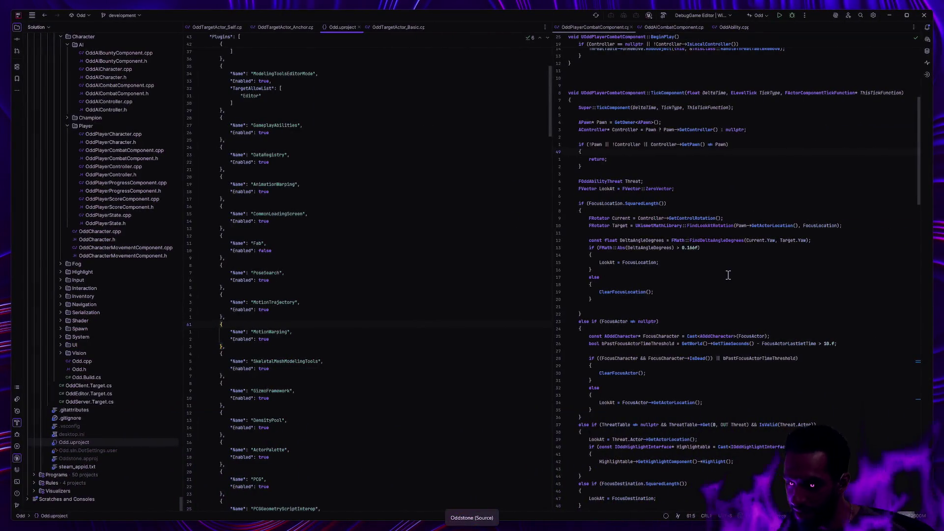